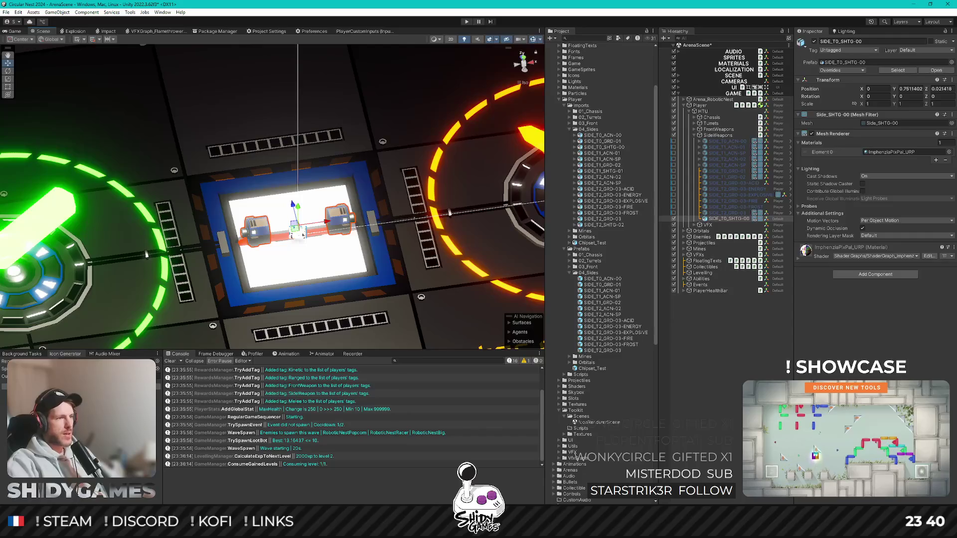
- Switch from Unity to the FrontFixedShooterV2.cs script open in Rider
key("alt+Tab")
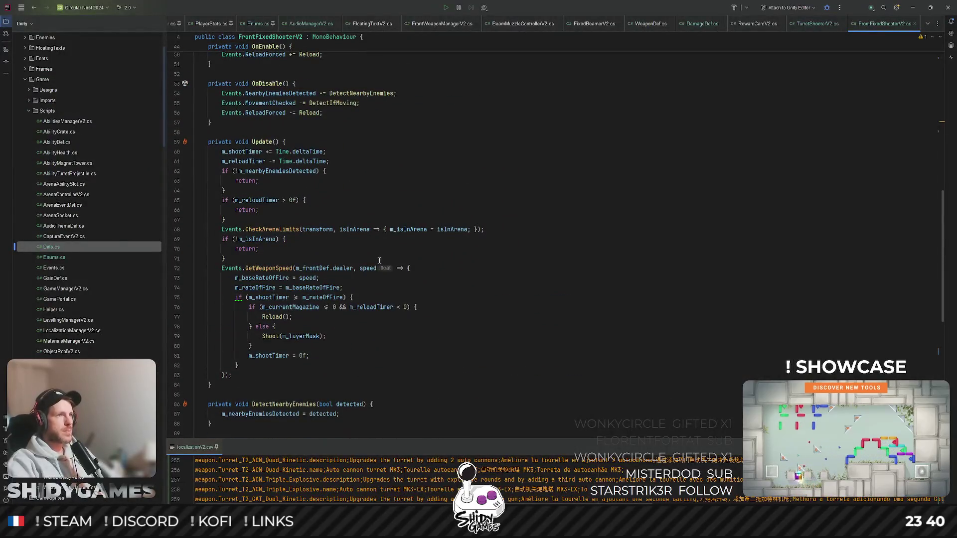
- Check how FrontFixedShooterV2 sets its layer mask in Awake, then open SideFixedShooterV2.cs
scroll(626, 101, "up", 15)
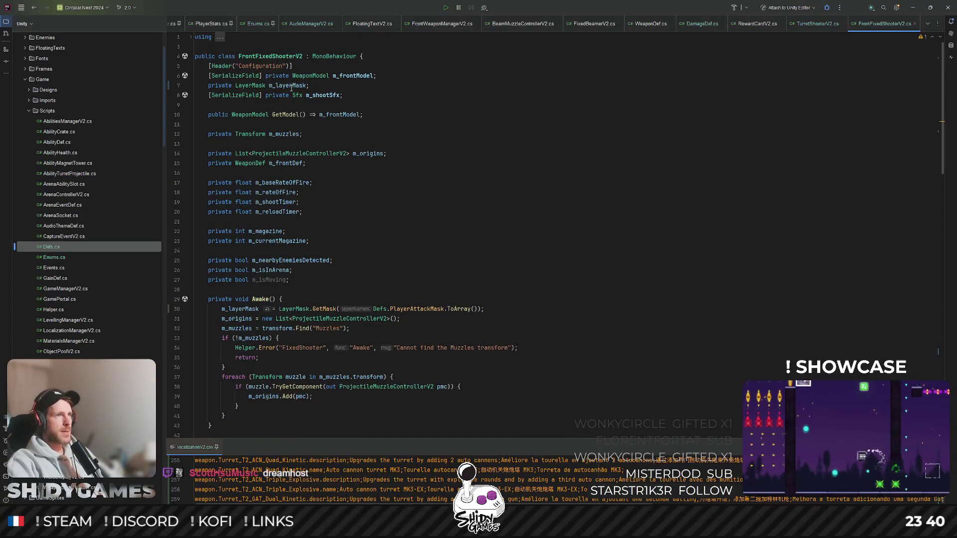
left_click(479, 309)
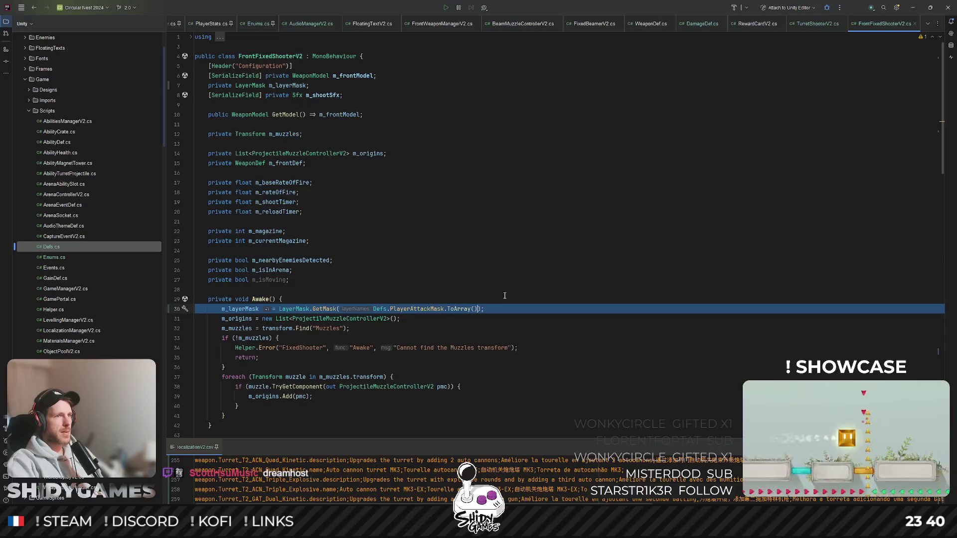
left_click(546, 241)
key("ctrl+shift+n")
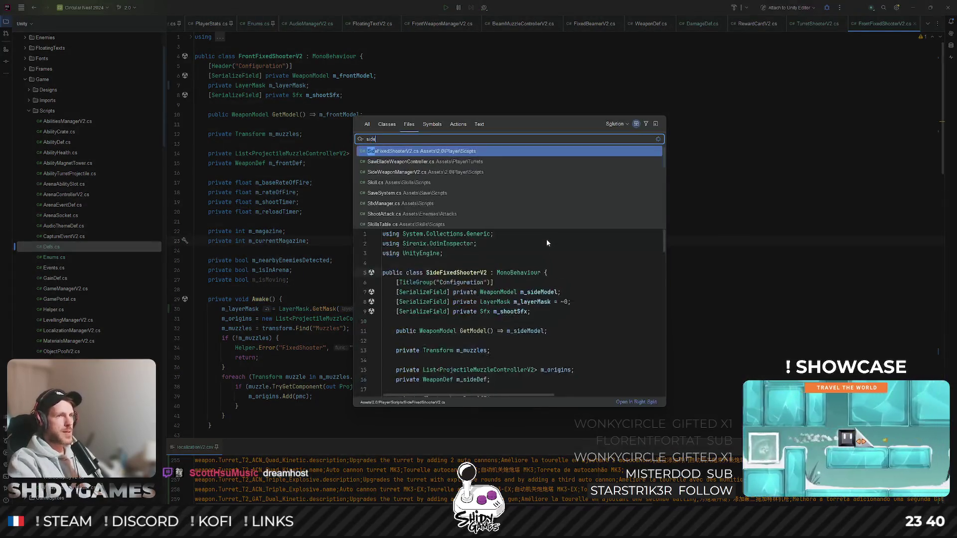
type("side")
key("Return")
- Paste the LayerMask.GetMask assignment into SideFixedShooterV2's Awake method
scroll(332, 219, "up", 15)
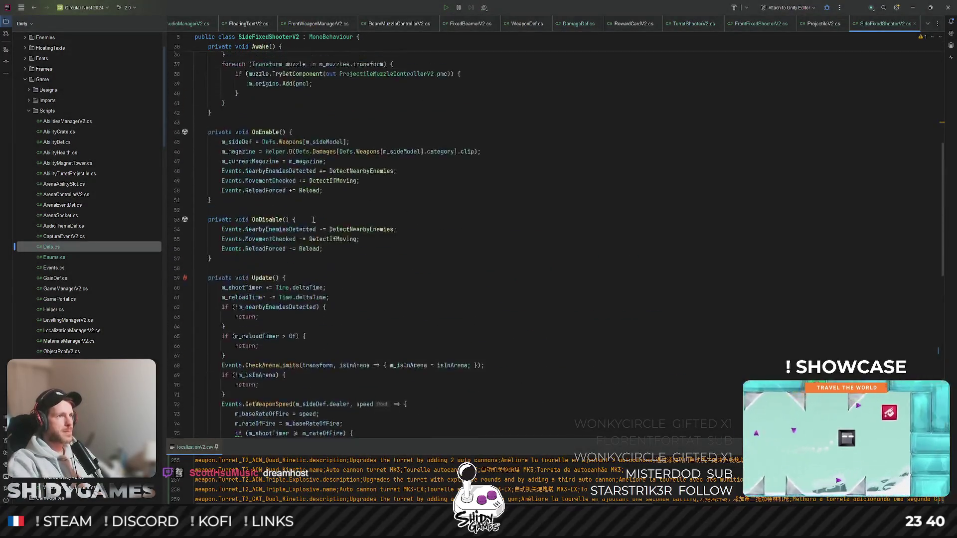
left_click(303, 172)
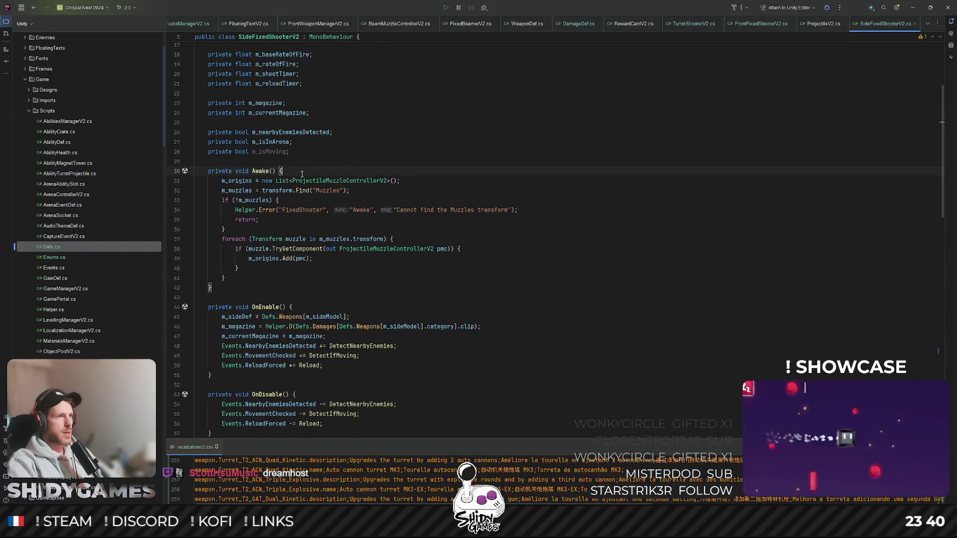
key("Return")
type("m_layerMask = LayerMask.GetMask(Defs.PlayerAttackMask.ToArray());")
- Make the layer mask field private, drop [SerializeField], and move it below the sound field
scroll(273, 151, "up", 5)
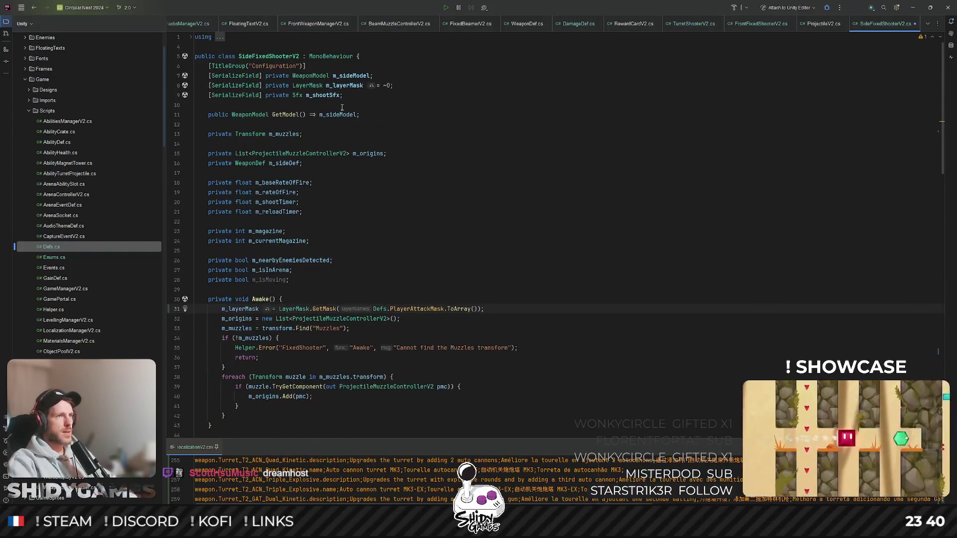
left_click(259, 85)
key("ctrl+w")
key("ctrl+w")
key("ctrl+w")
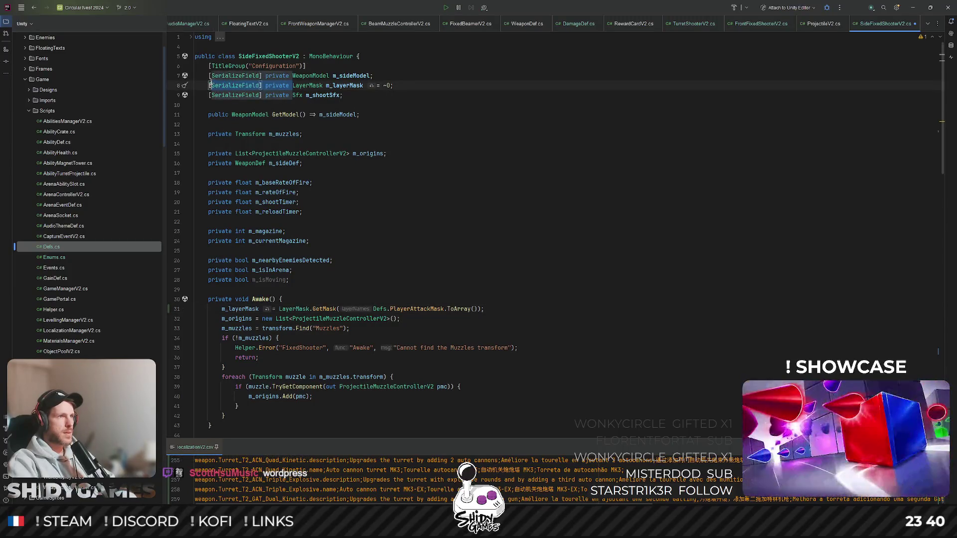
key("Return")
key("BackSpace")
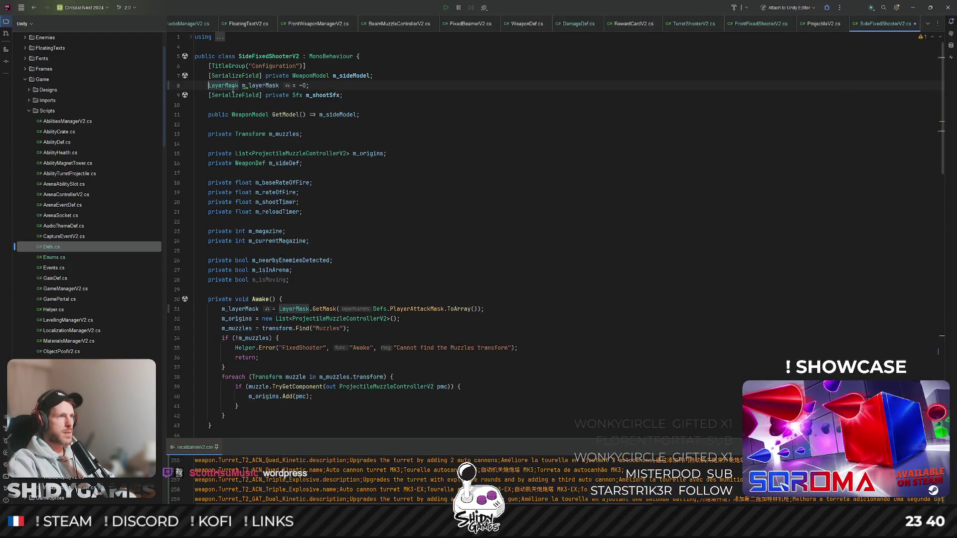
key("alt+shift+Down")
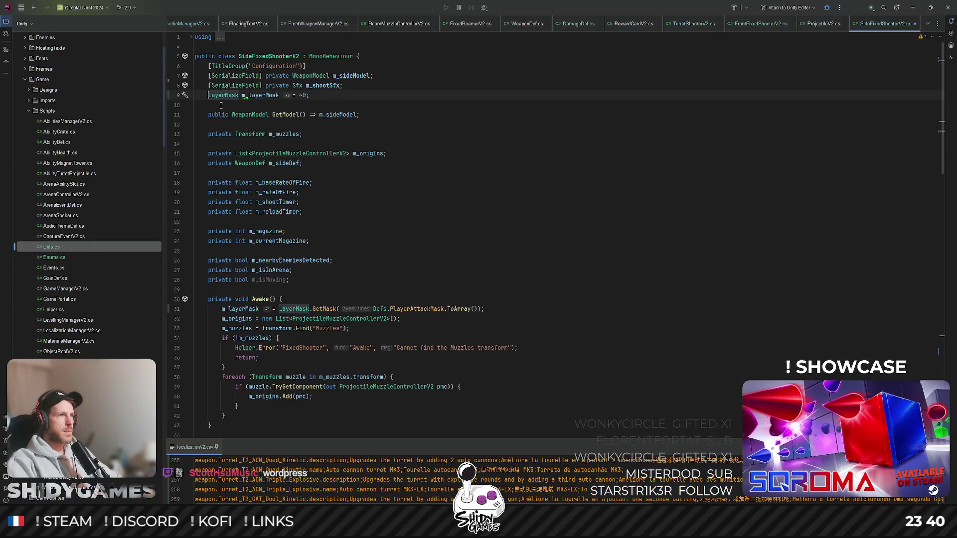
key("Return")
type("privat")
key("Return")
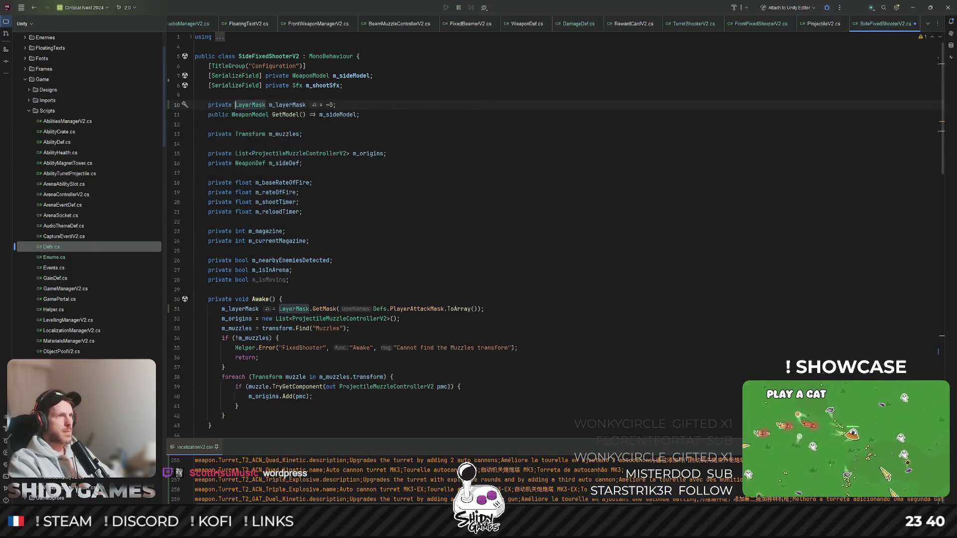
left_click(475, 204)
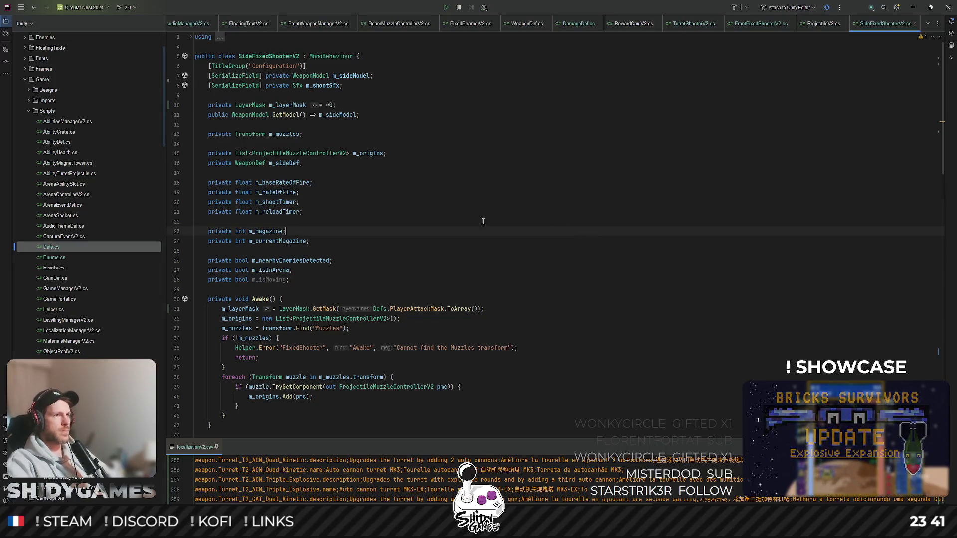
scroll(498, 240, "down", 7)
left_click(509, 268)
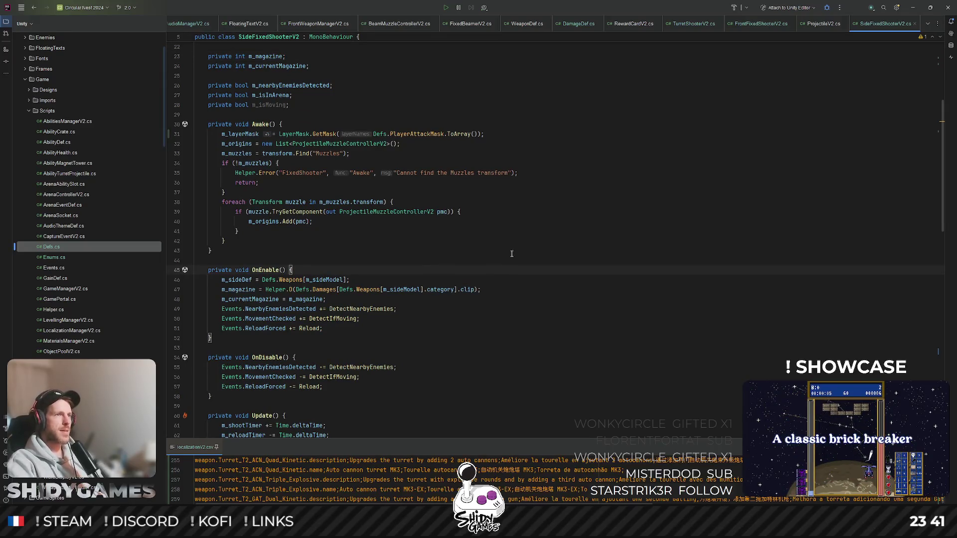
left_click(549, 172)
scroll(483, 197, "down", 1)
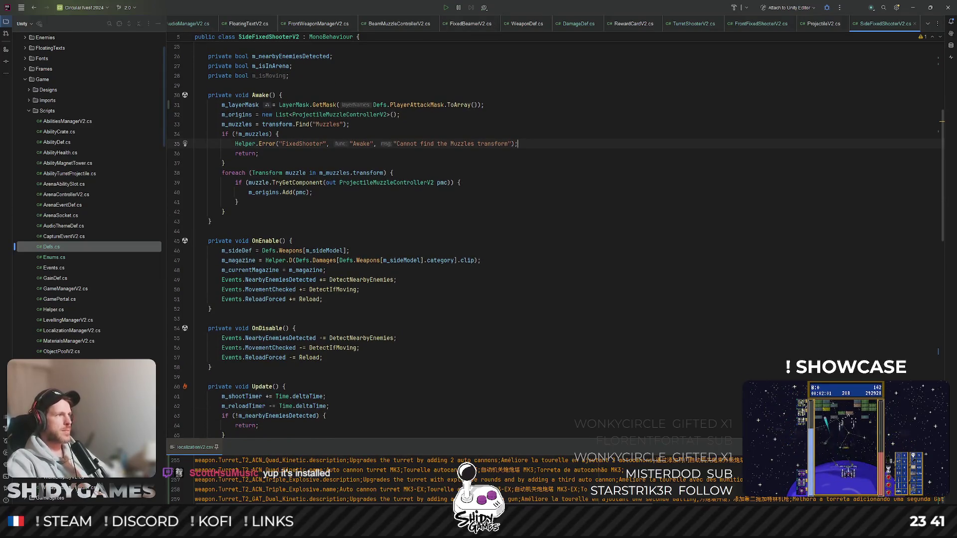
scroll(510, 168, "up", 2)
left_click(511, 167)
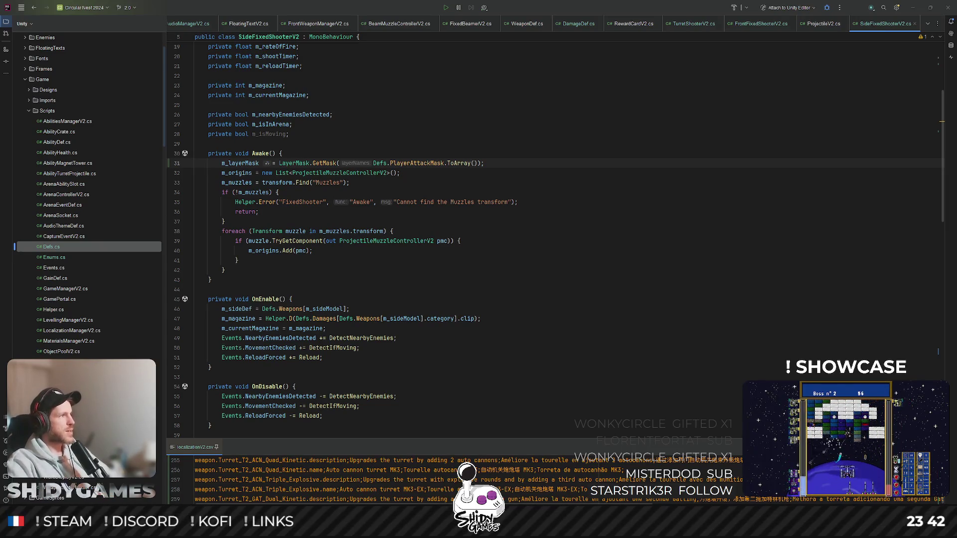
- Scroll through the shidygames.com games, prototypes and About sections in Chrome
key("alt+Tab")
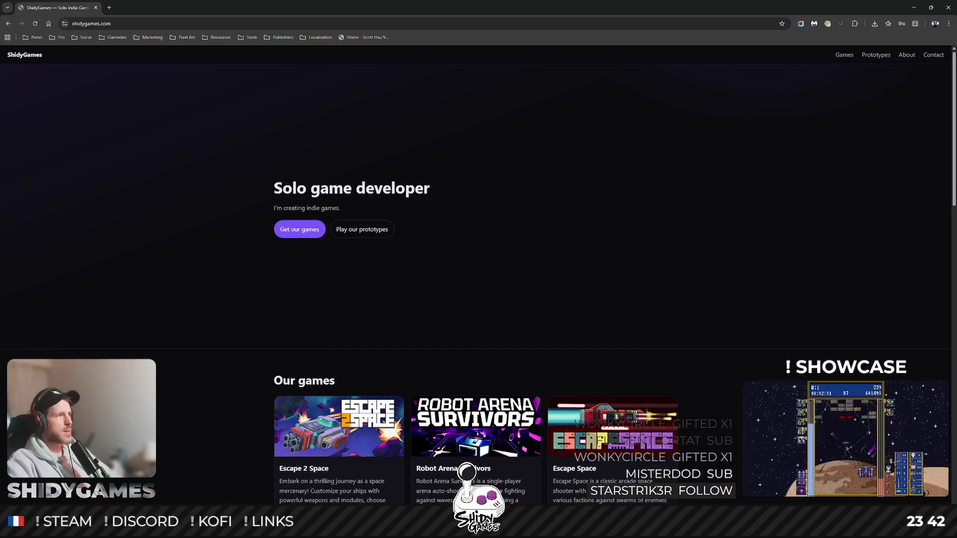
scroll(388, 252, "down", 1)
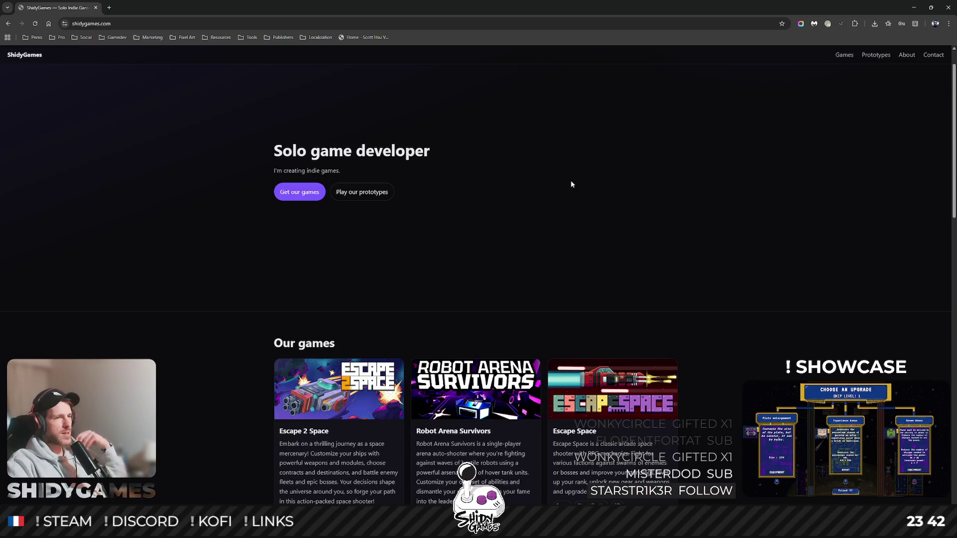
scroll(578, 189, "down", 3)
scroll(732, 205, "down", 1)
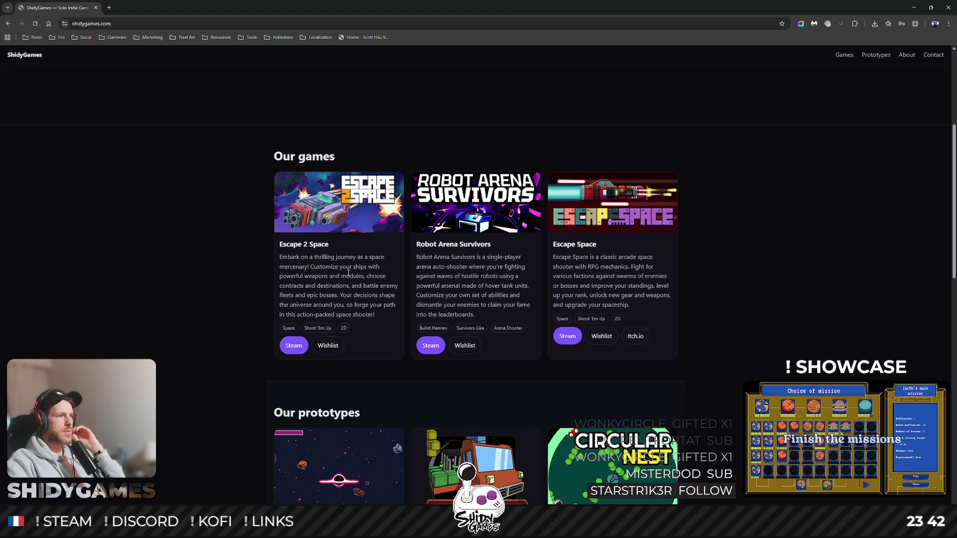
scroll(422, 219, "down", 1)
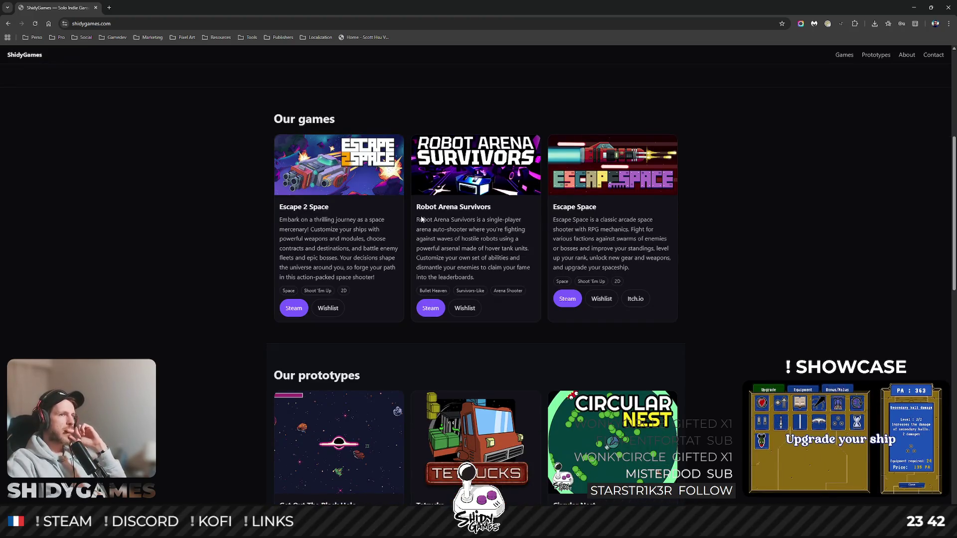
scroll(659, 255, "down", 1)
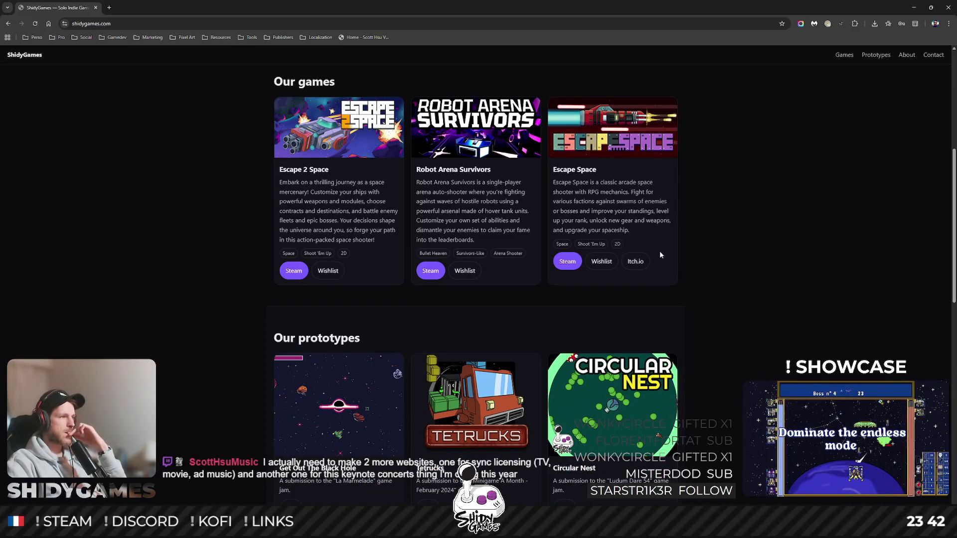
scroll(660, 255, "down", 1)
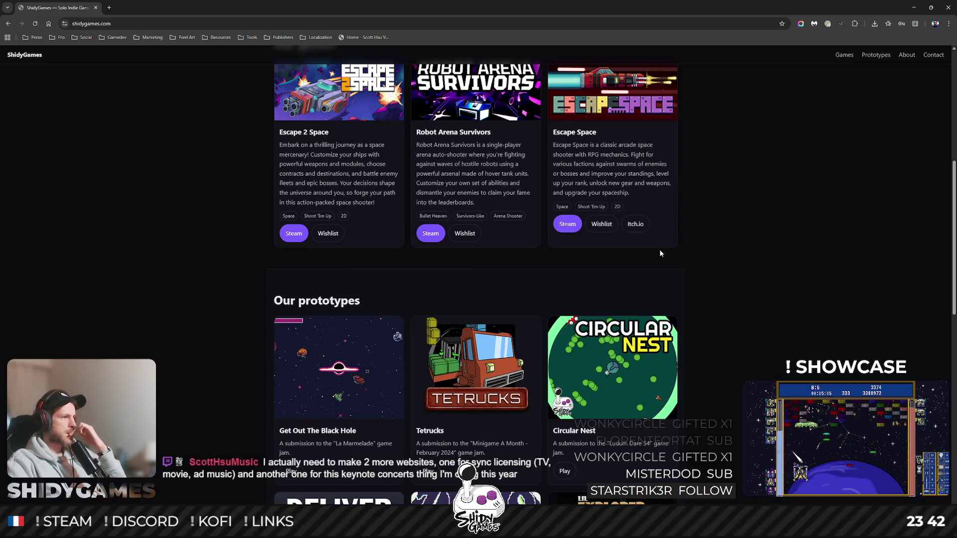
scroll(659, 251, "down", 10)
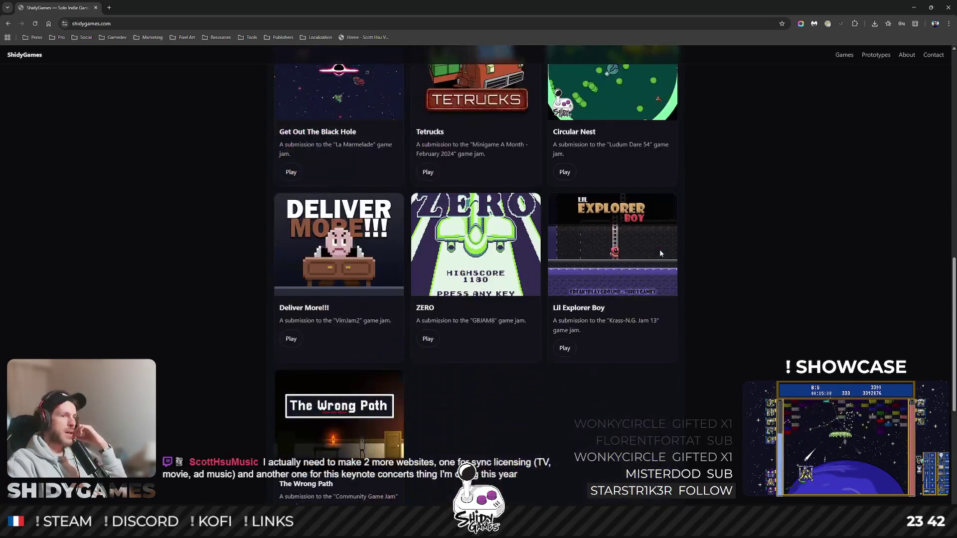
scroll(653, 260, "up", 1)
scroll(651, 260, "down", 7)
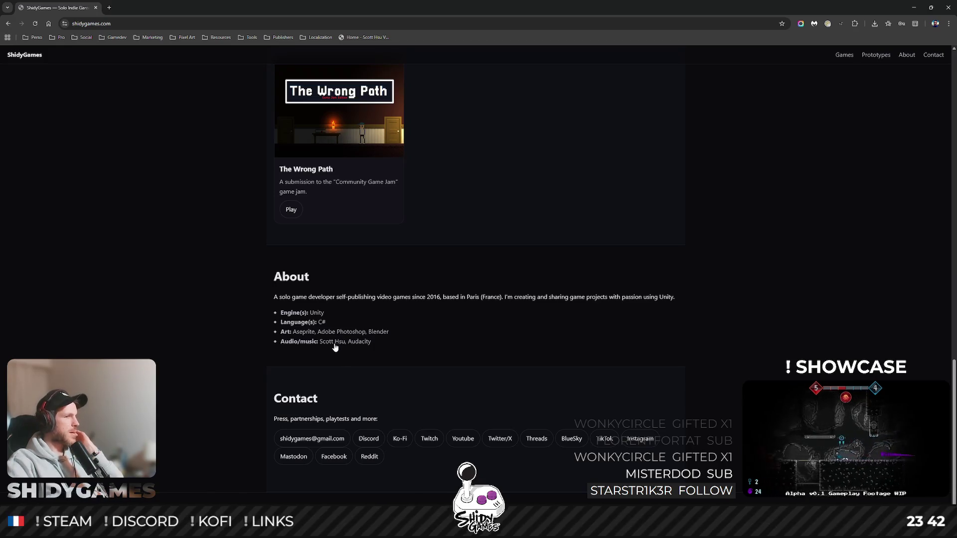
- Open the music credit link in a new tab, close it, and scroll back up
left_click(334, 342)
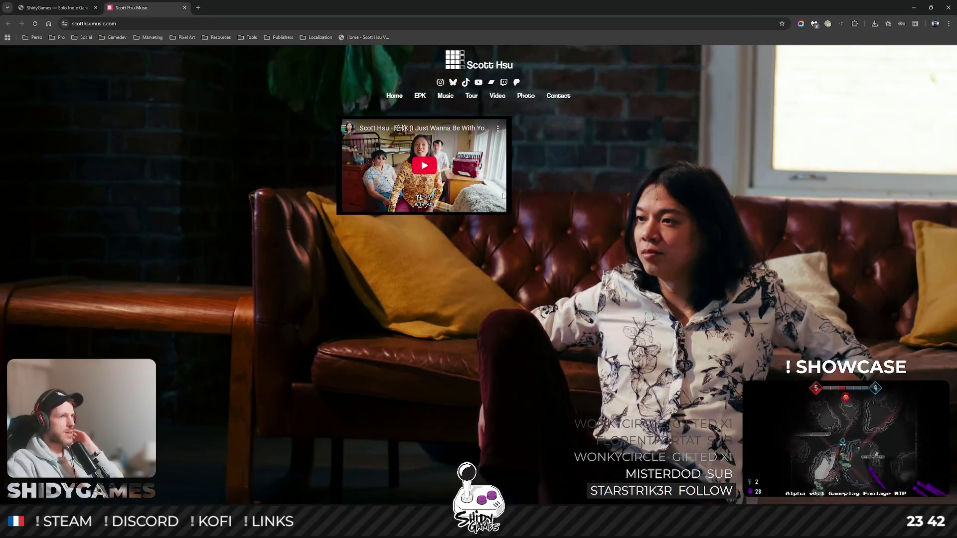
left_click(184, 9)
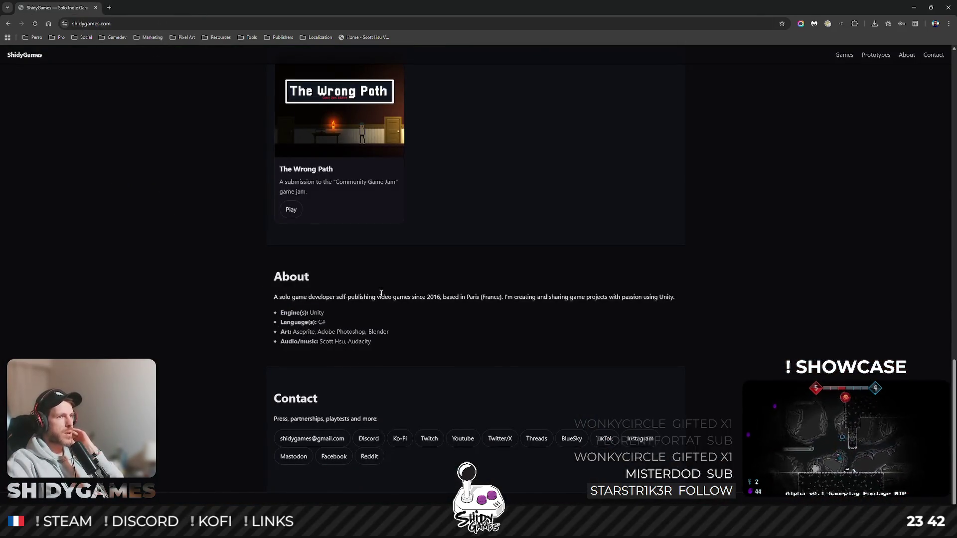
scroll(382, 293, "up", 20)
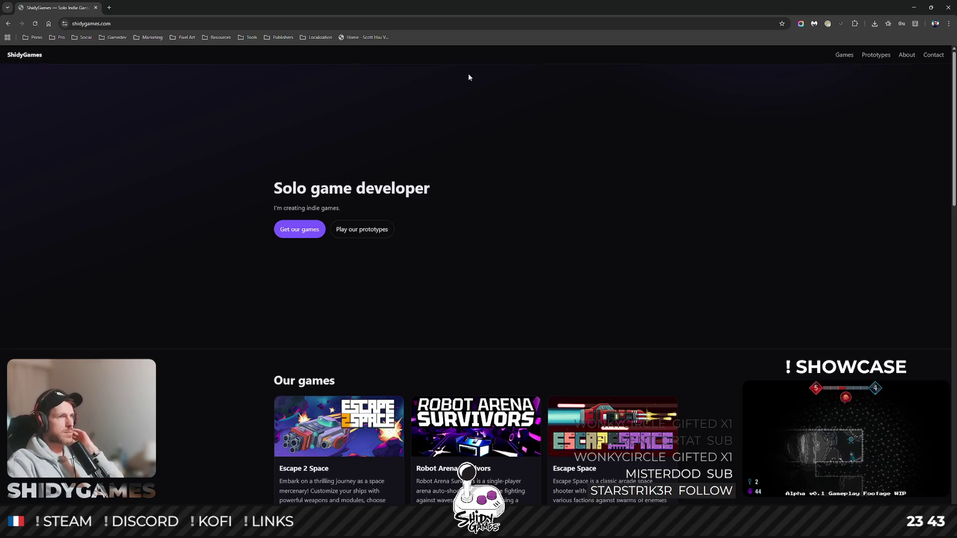
- Read SideFixedShooterV2's Awake muzzle collection and its nearby-enemy detection handler in Rider
left_click(914, 8)
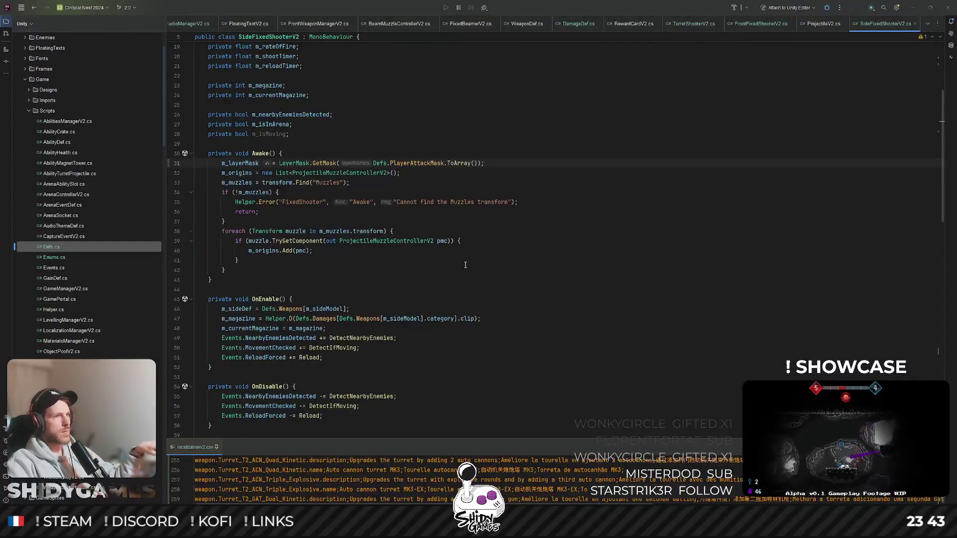
left_click(639, 187)
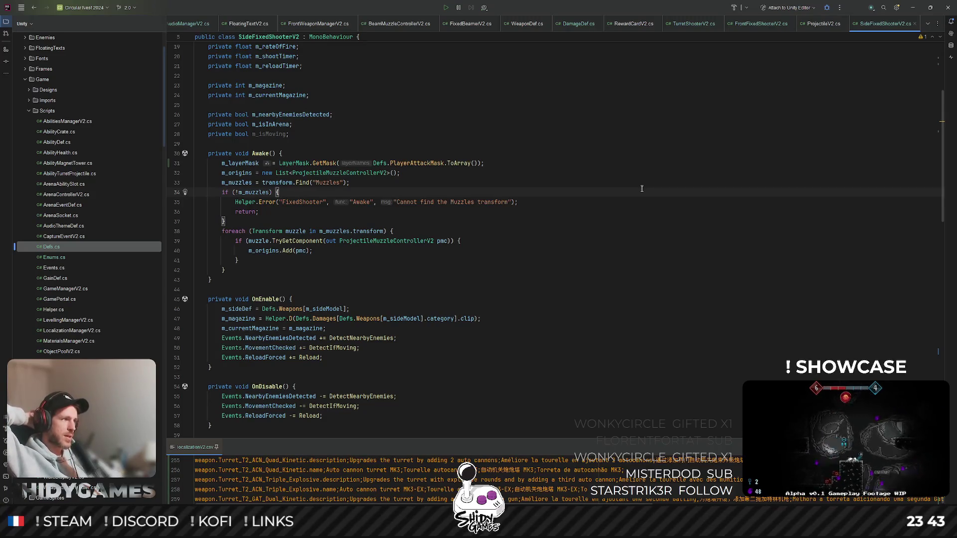
left_click(587, 243)
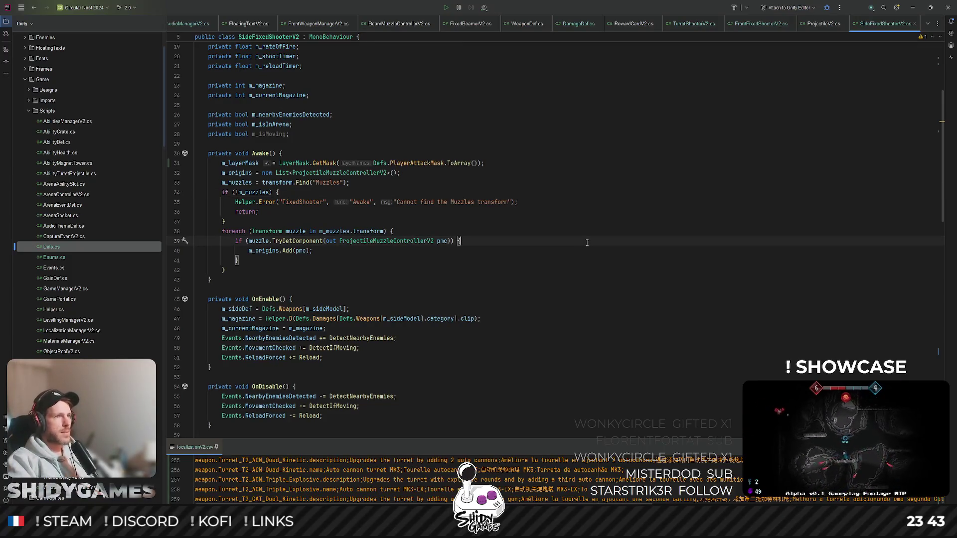
left_click(618, 174)
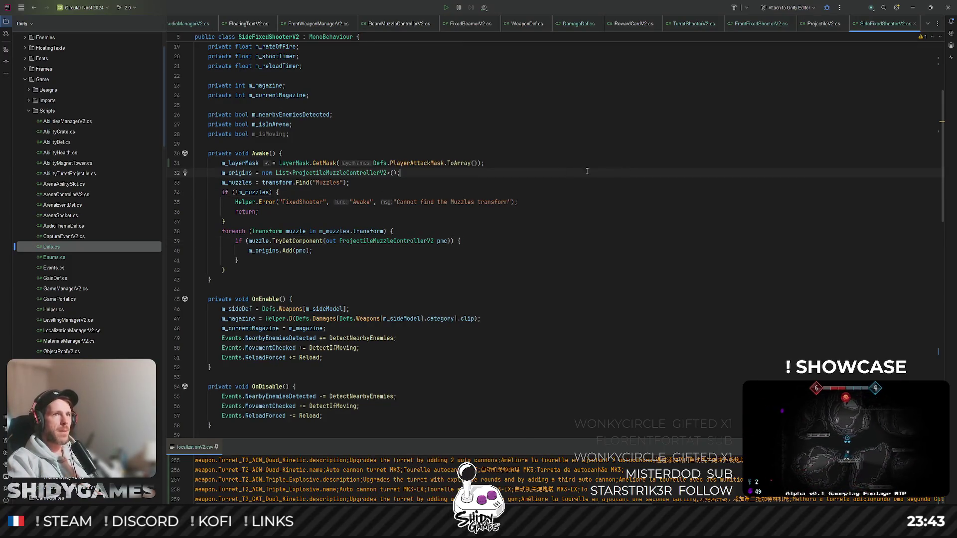
left_click(565, 202)
scroll(565, 202, "down", 2)
left_click(534, 166)
scroll(534, 167, "down", 20)
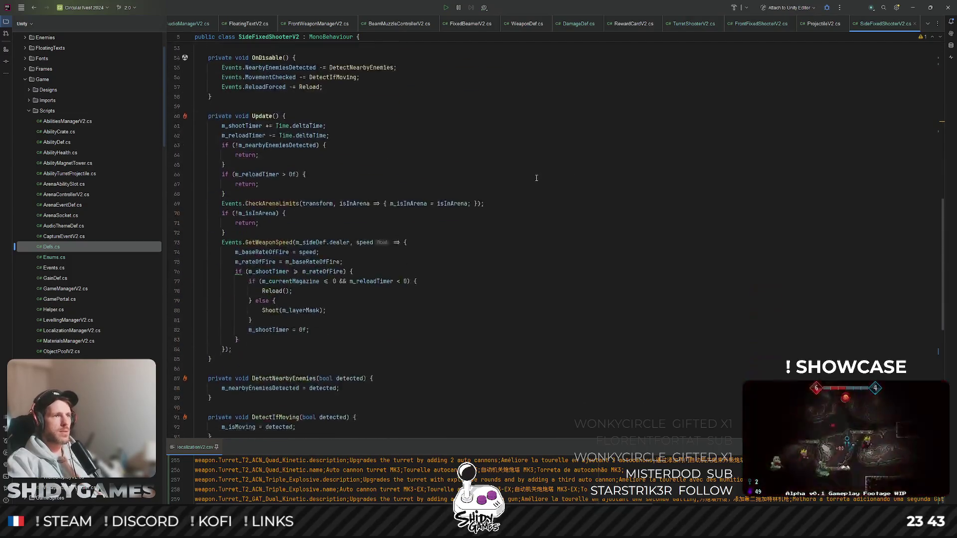
scroll(536, 178, "up", 4)
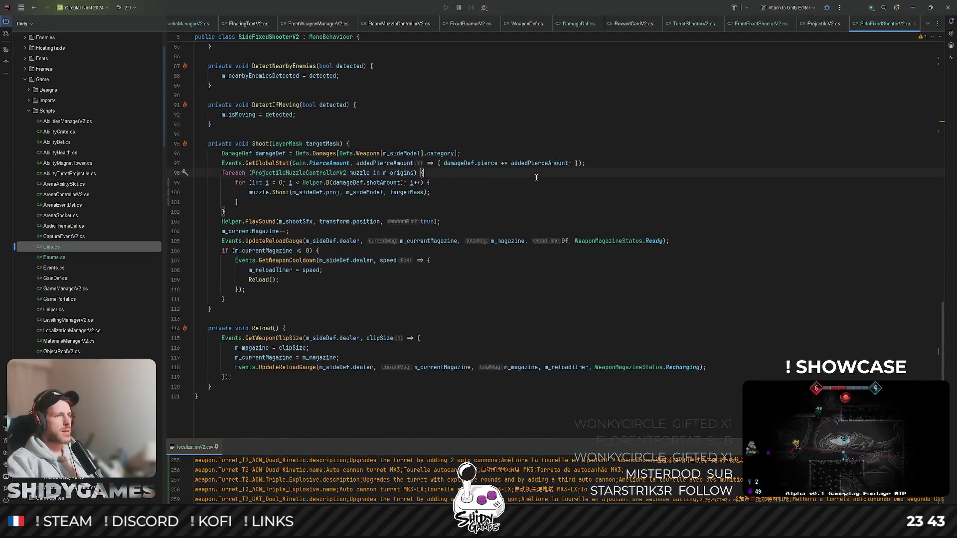
left_click(536, 178)
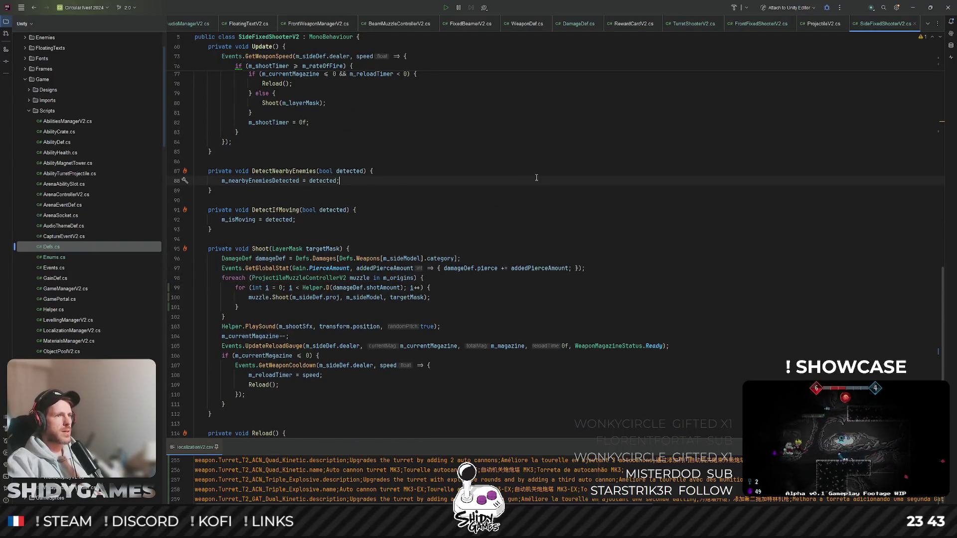
- Back in Unity, select SIDE_T0_SHTG-00 and then SIDE_T0_ACN-00 to inspect its components
left_click(912, 7)
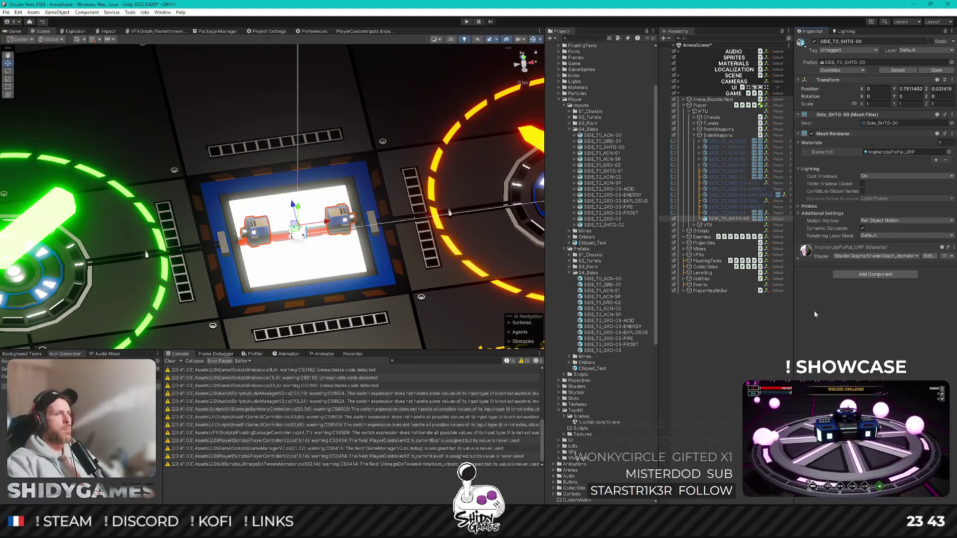
left_click(727, 220)
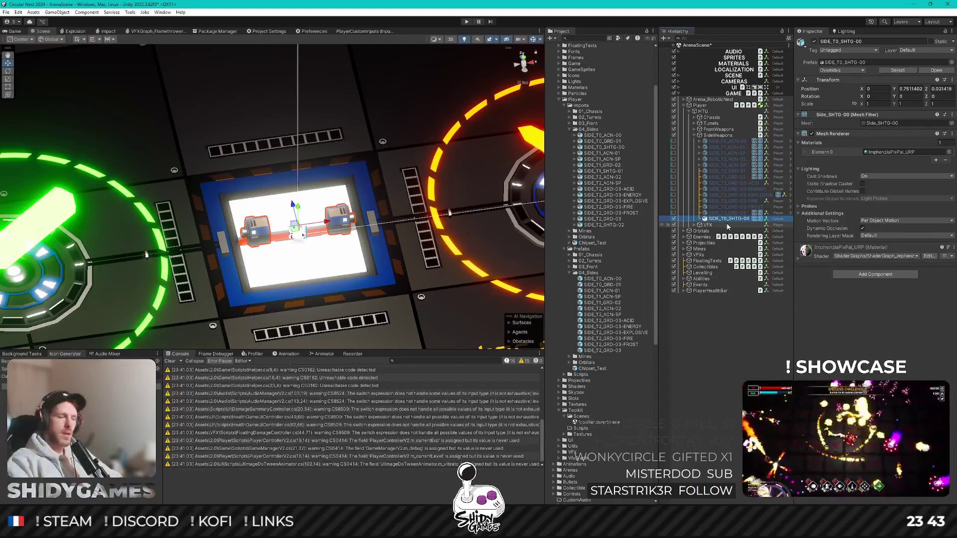
left_click(732, 141)
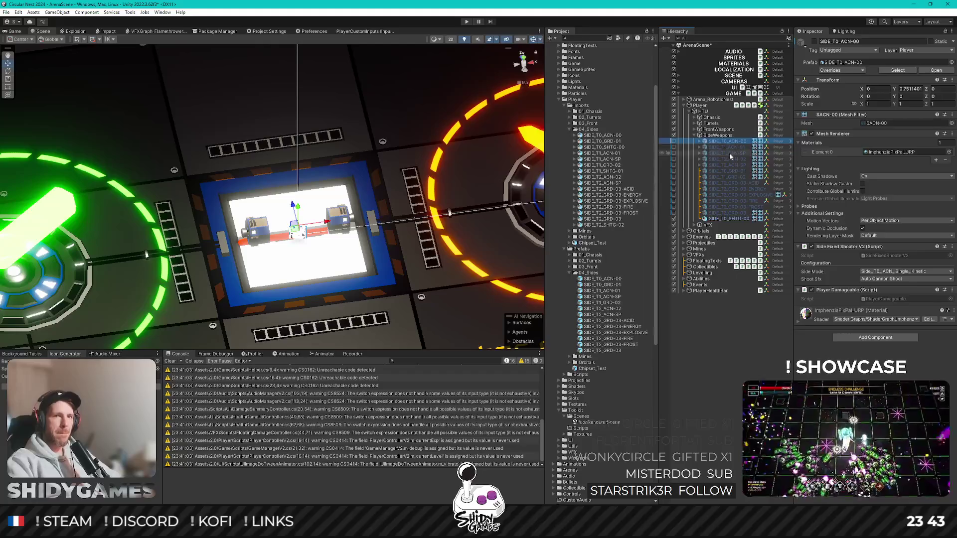
- Add Side Fixed Shooter V2 and Player Damageable components to SIDE_T0_SHTG-00
left_click(742, 219)
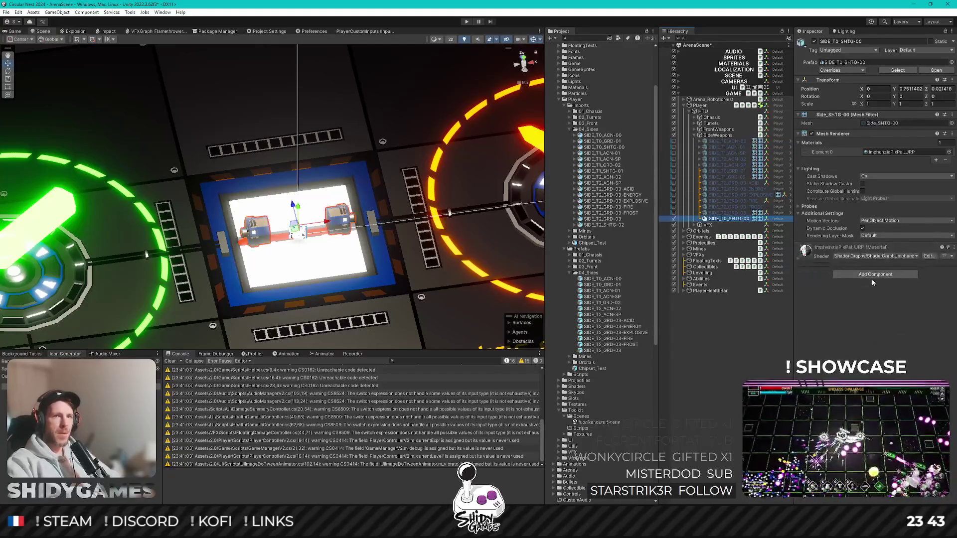
left_click(872, 275)
type("side")
key("Return")
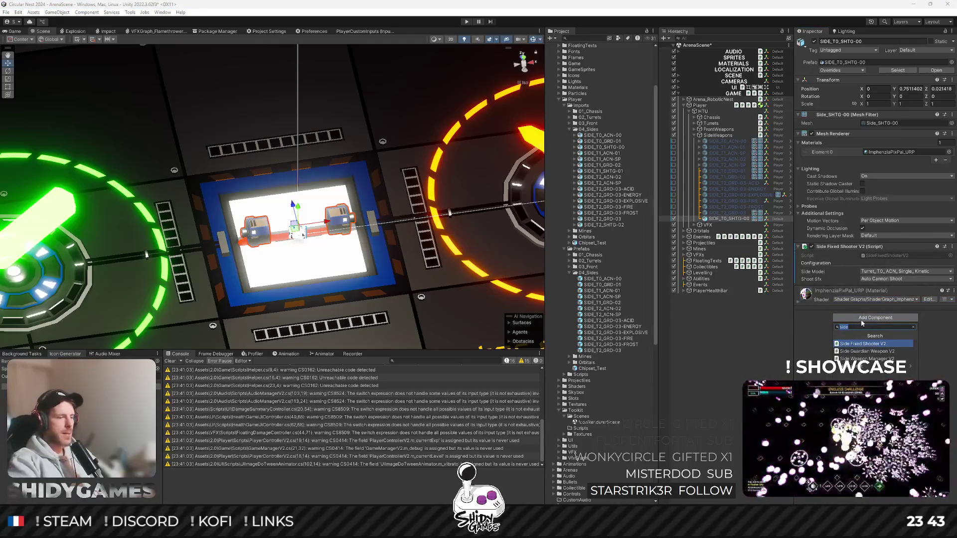
type("dama")
key("Down")
key("Return")
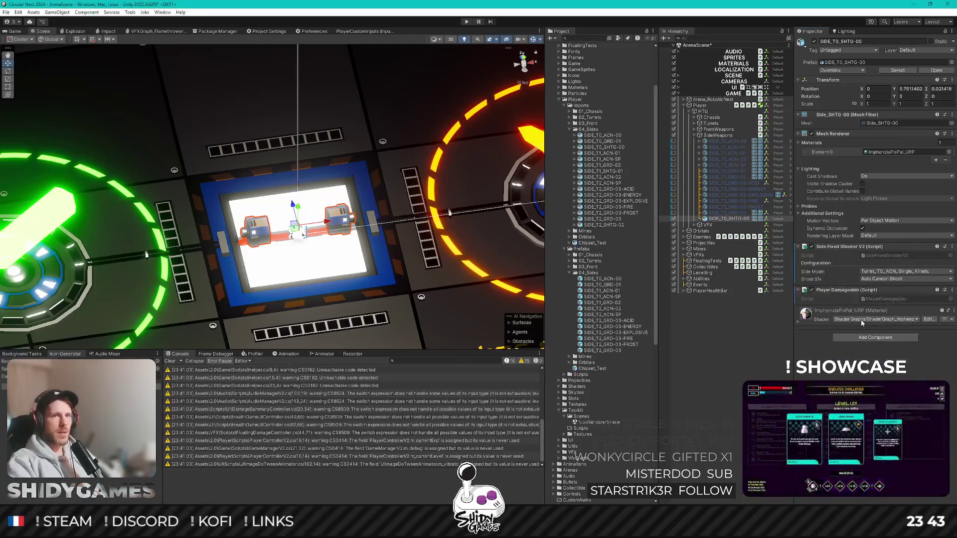
- Set the Side Model to Side_T0_SHTG_Single_Kinetic
left_click(875, 272)
type("sh")
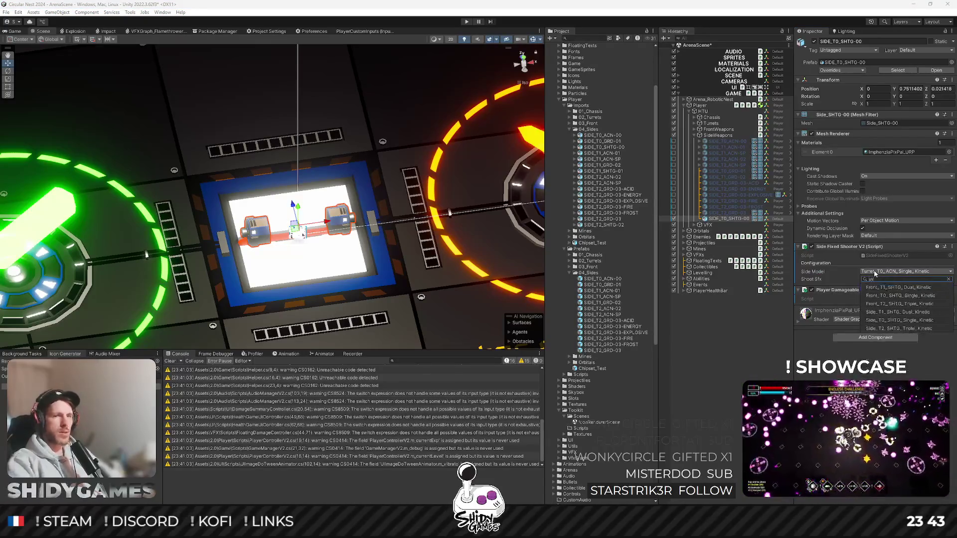
left_click(892, 321)
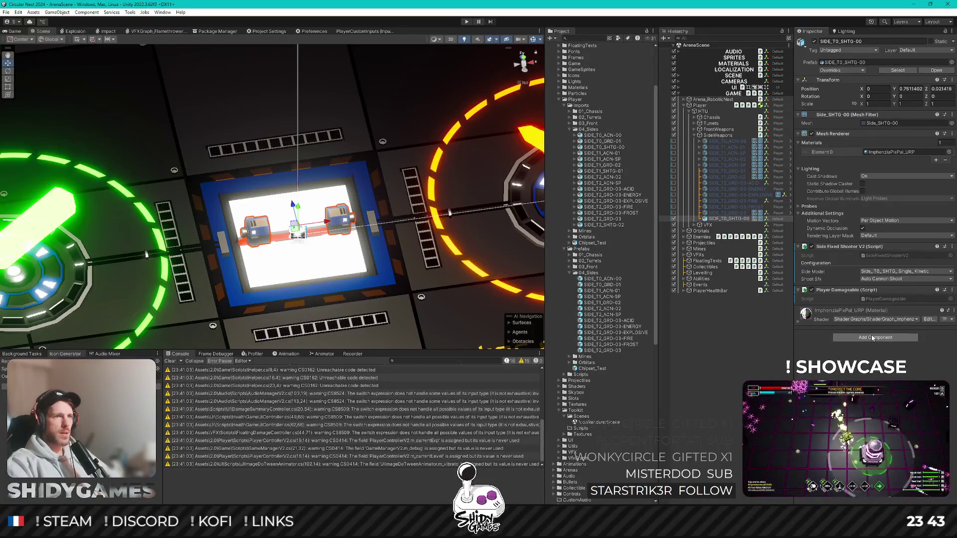
left_click(712, 141)
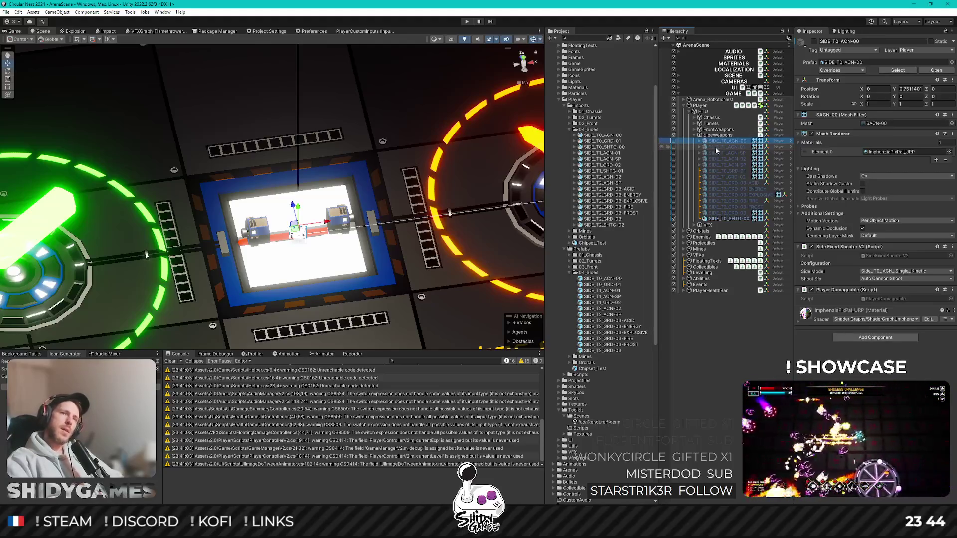
- Preview the ACN-00, T1_ACN-SP, T2_ACN-SP and T0_GRD-01 side models, then expand SIDE_T0_ACN-00
left_click(674, 142)
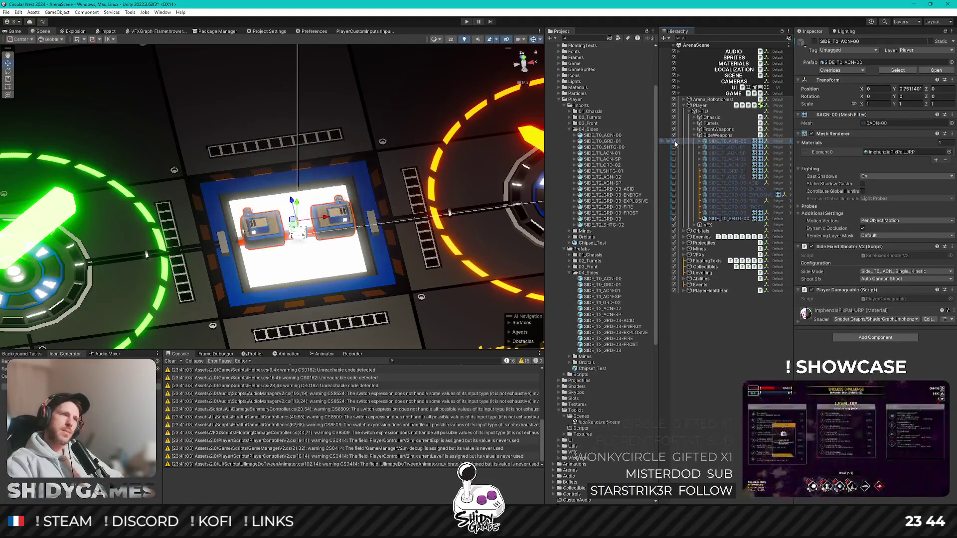
left_click(674, 142)
left_click(674, 153)
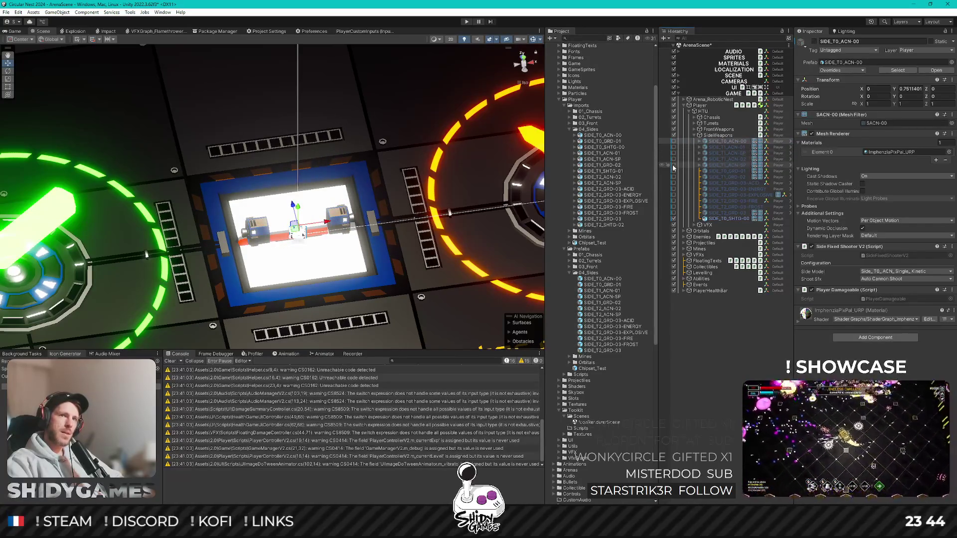
left_click(674, 165)
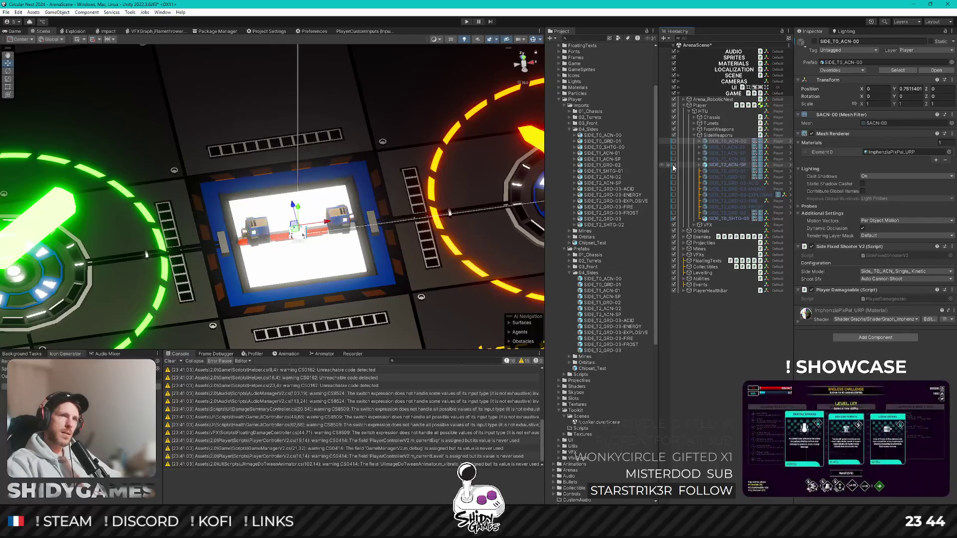
left_click(673, 165)
left_click(674, 171)
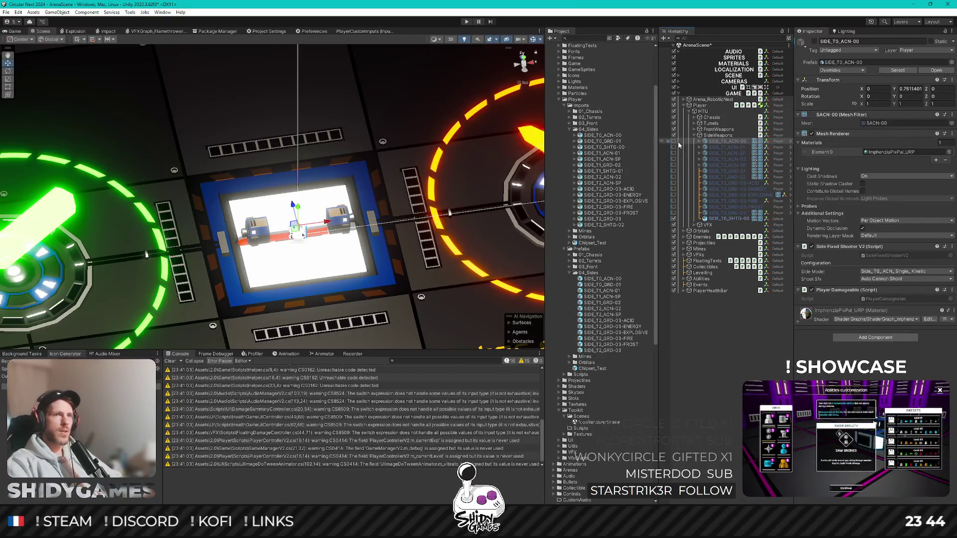
left_click(699, 142)
- Duplicate the cannon's Muzzles group, move it under SIDE_T0_SHTG-00, and rename it Muzzles
key("ctrl+d")
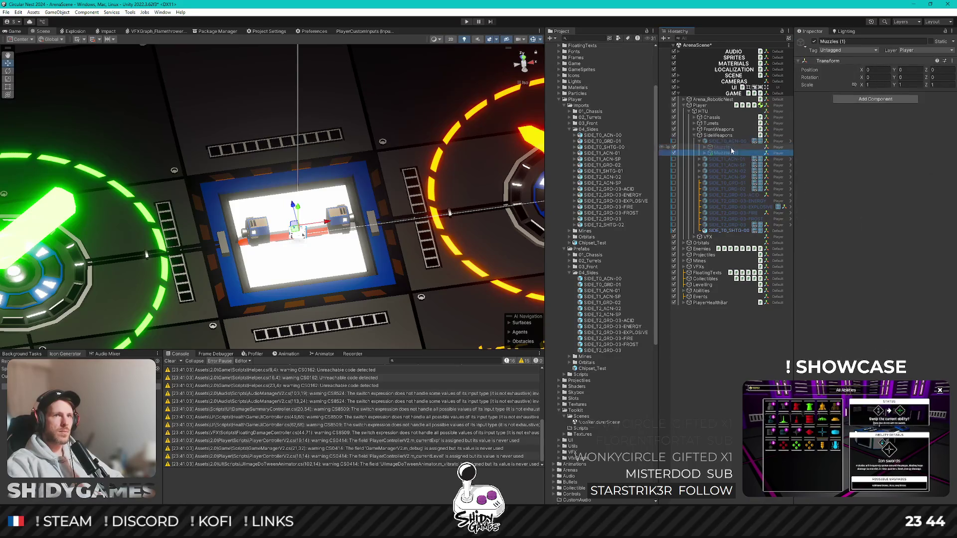
left_click_drag(728, 153, 731, 230)
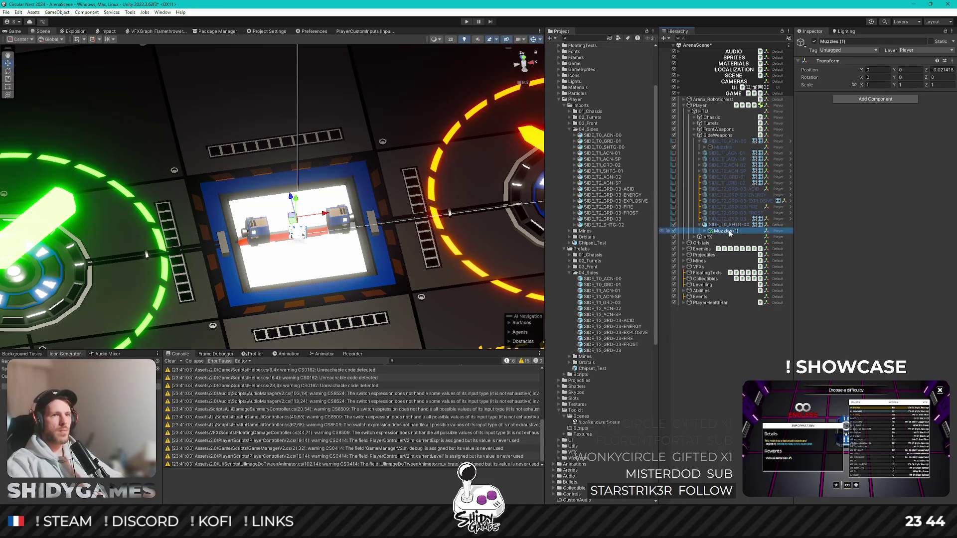
key("F2")
key("BackSpace")
key("BackSpace")
key("BackSpace")
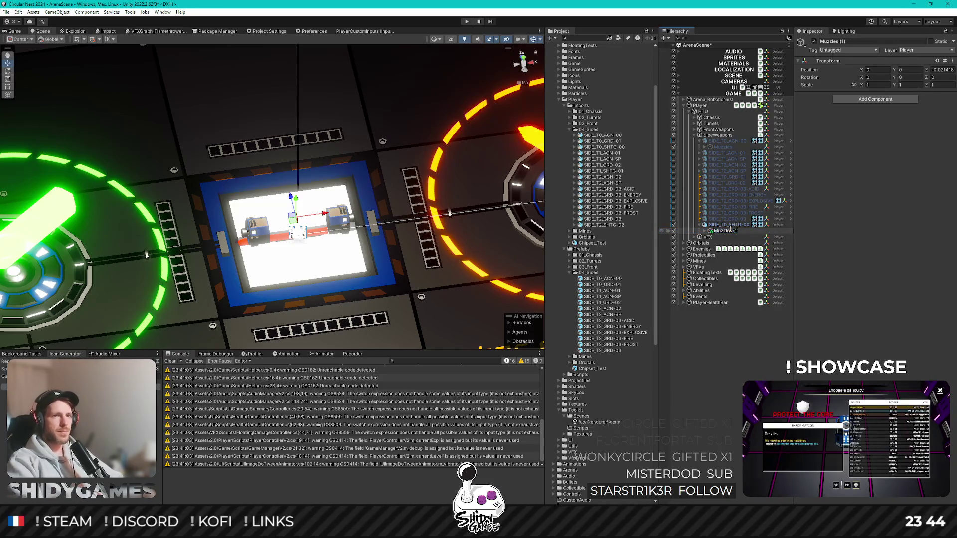
key("Return")
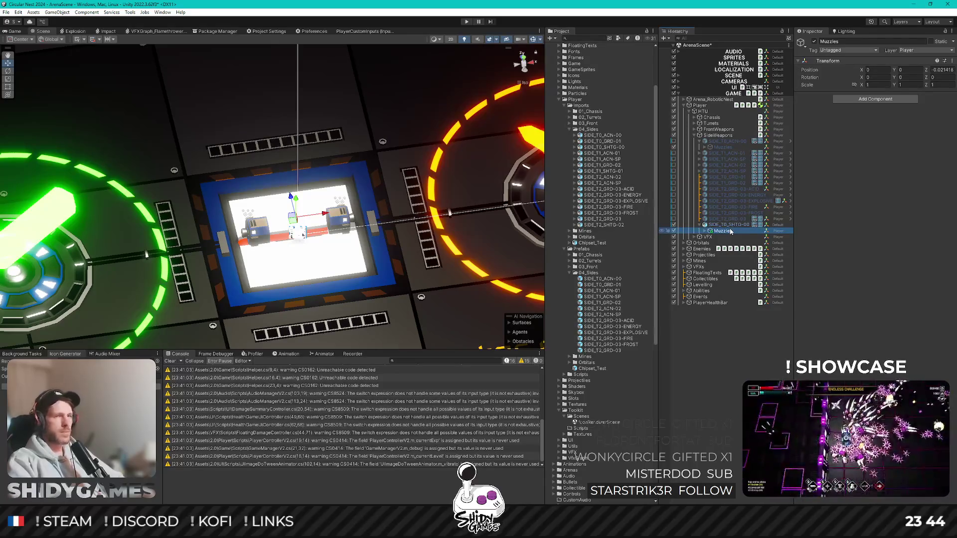
- Expand Muzzles to inspect its two Muzzle points and view the turret from above
key("Right")
key("Down")
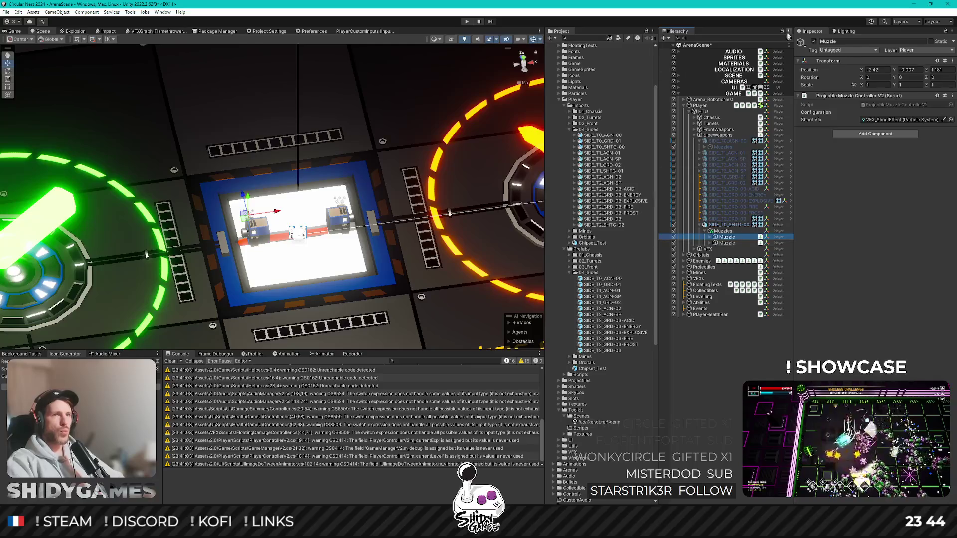
left_click(725, 231)
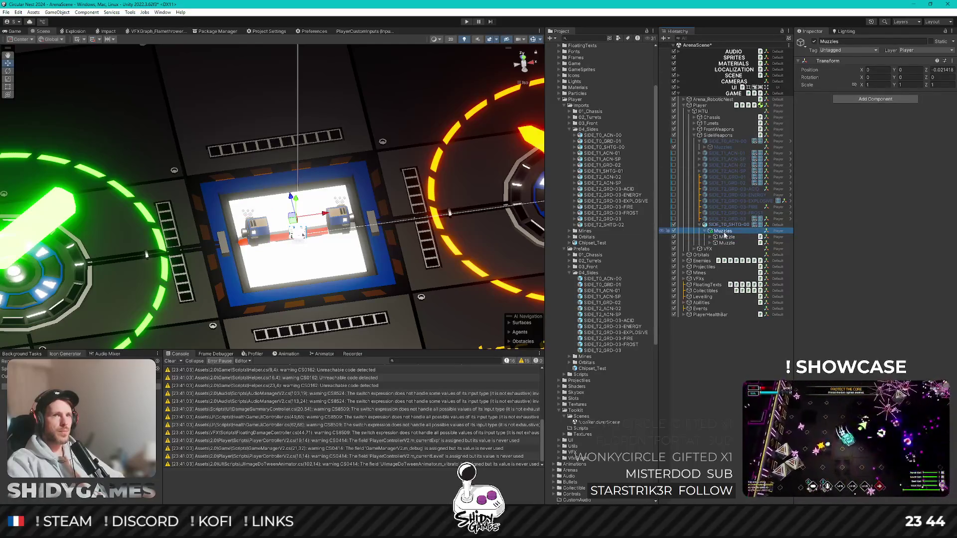
left_click(727, 239)
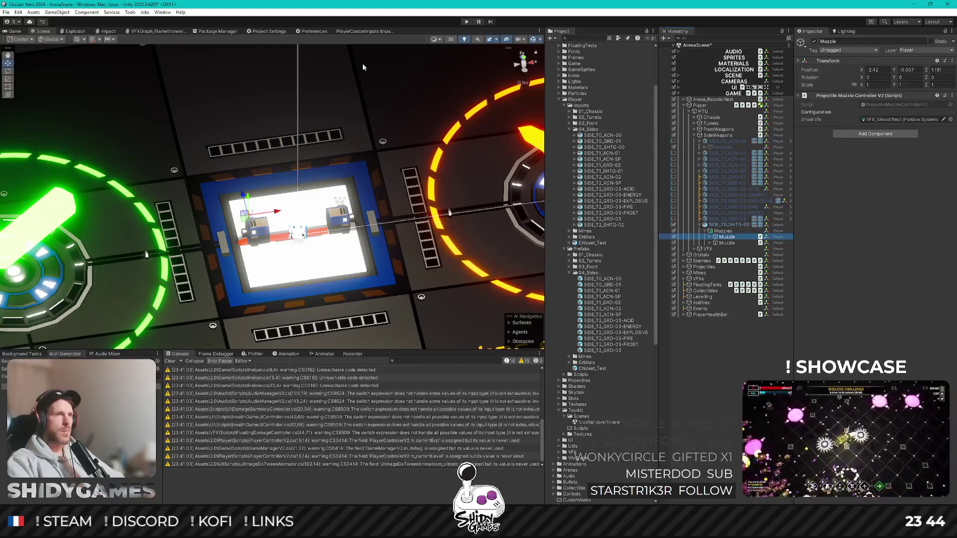
left_click(522, 54)
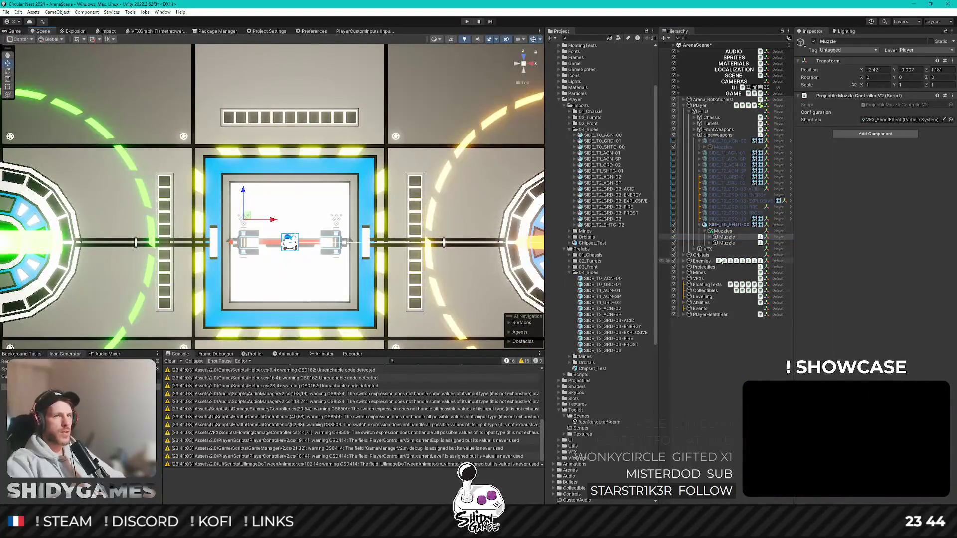
- Inspect a Muzzle's shoot effect, then delete the extra Muzzle point
left_click(710, 237)
left_click(742, 243)
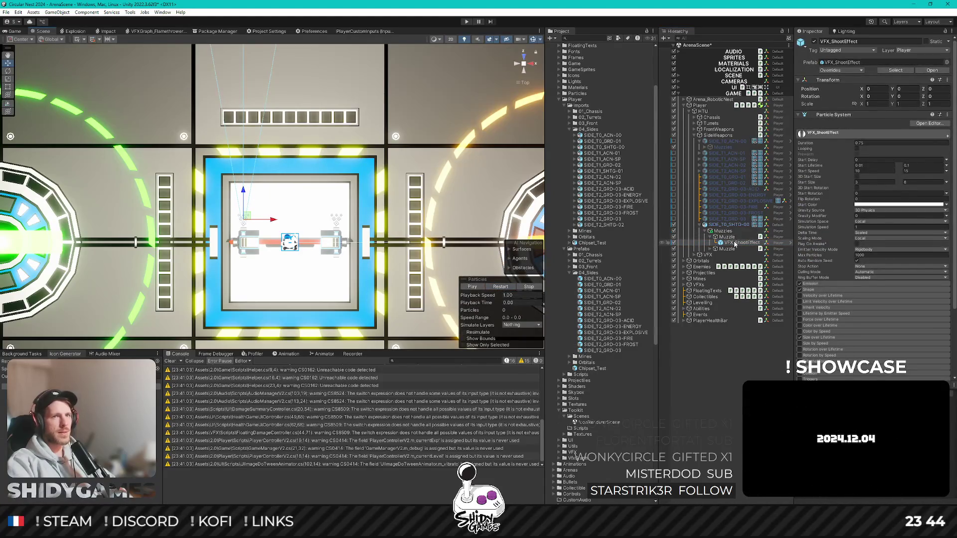
key("Left")
key("Left")
key("Left")
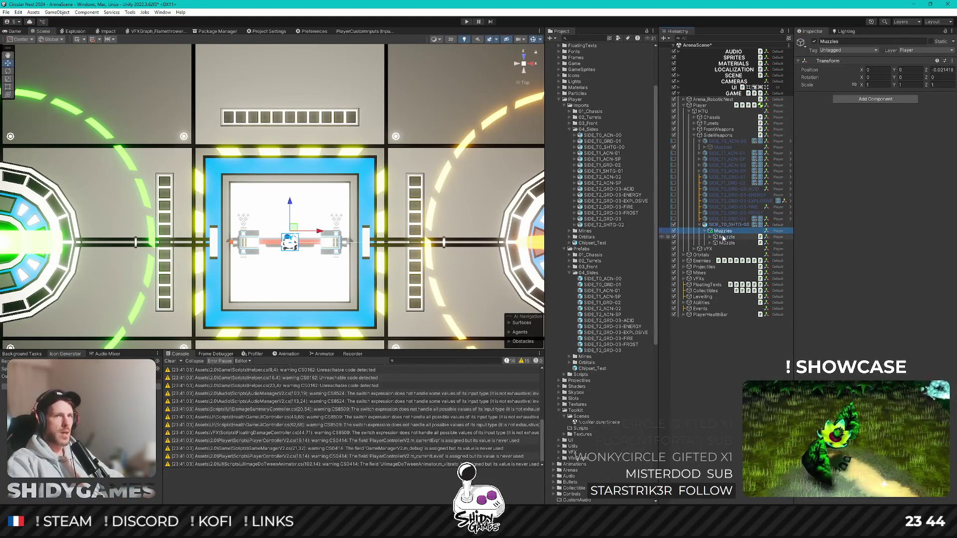
left_click(725, 238)
scroll(265, 226, "up", 3)
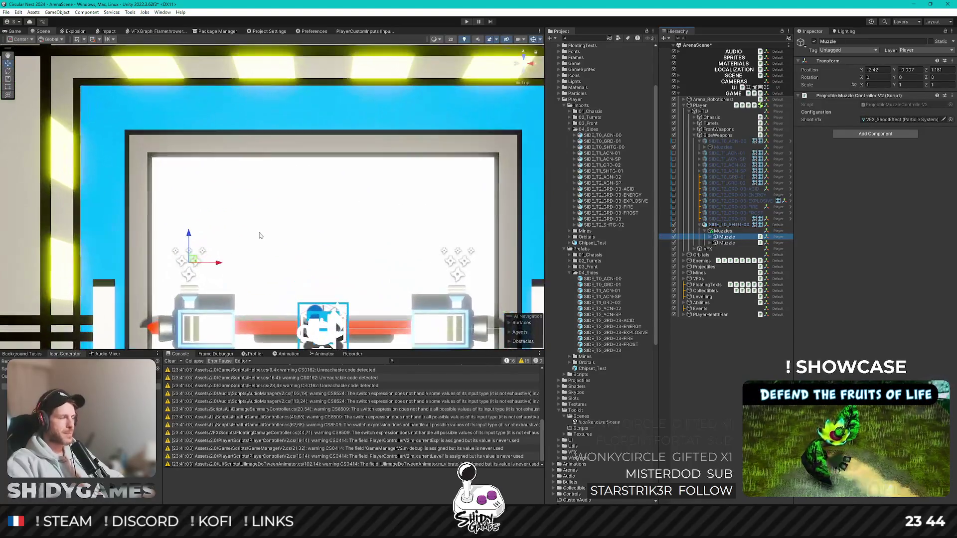
scroll(259, 233, "up", 2)
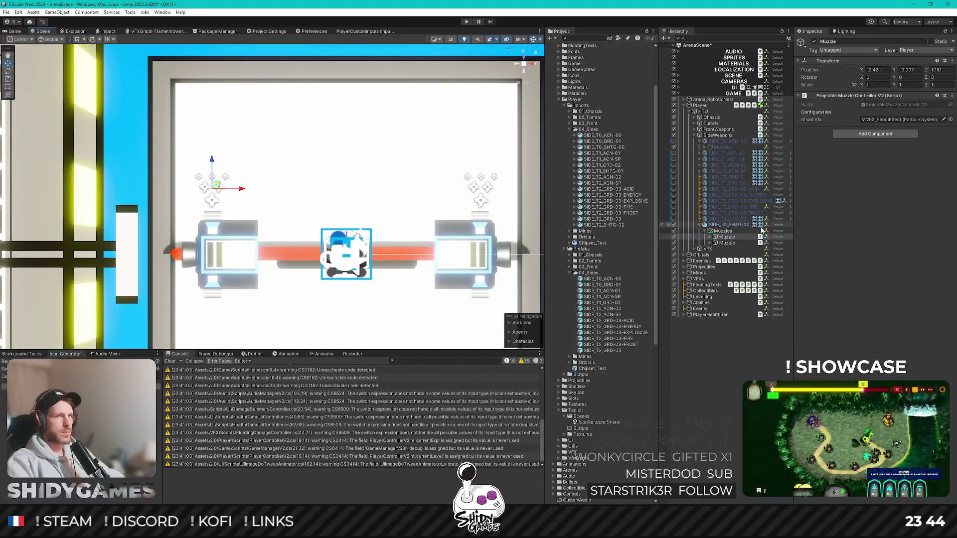
key("Delete")
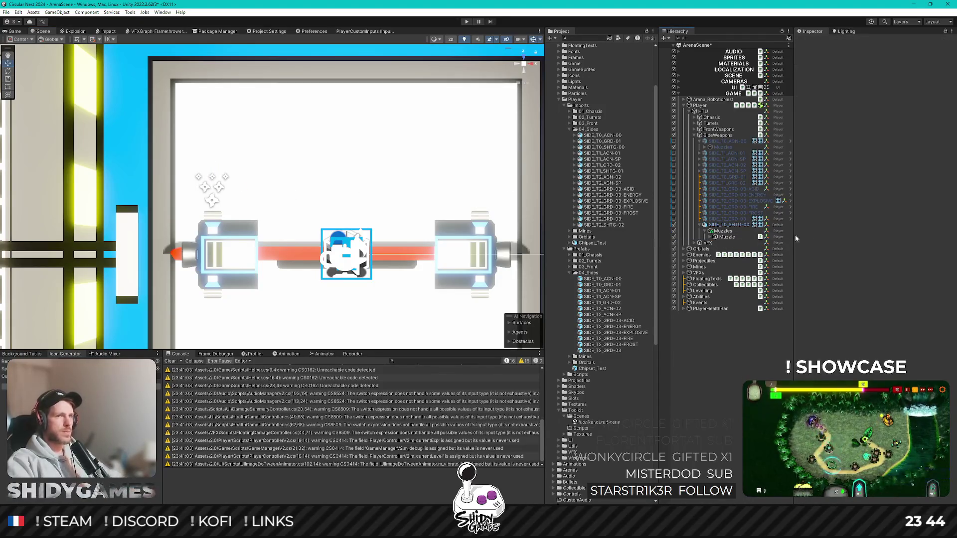
- Set the remaining Muzzle's position to 0, 0, 0
left_click(726, 238)
left_click(877, 70)
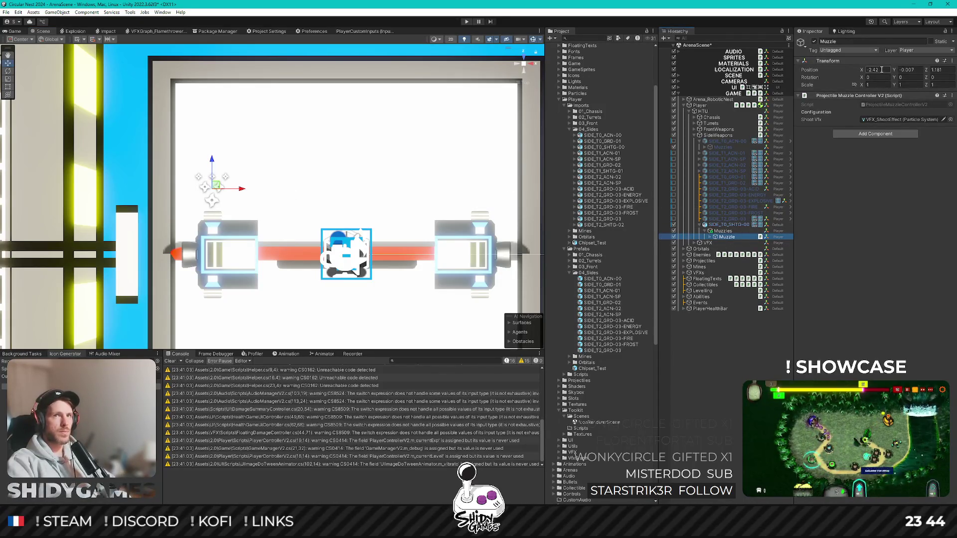
type("0")
left_click(920, 72)
type("0")
left_click(942, 72)
type("0")
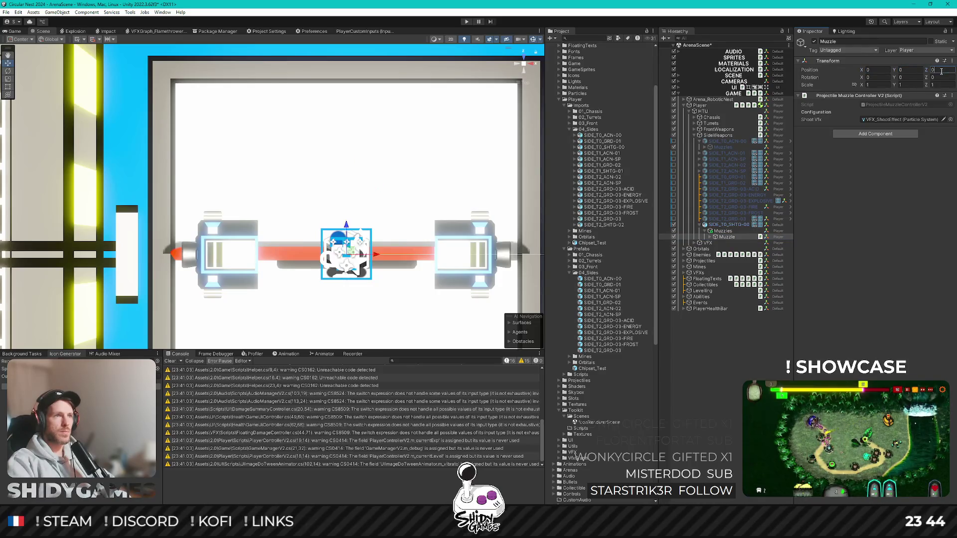
scroll(394, 225, "up", 4)
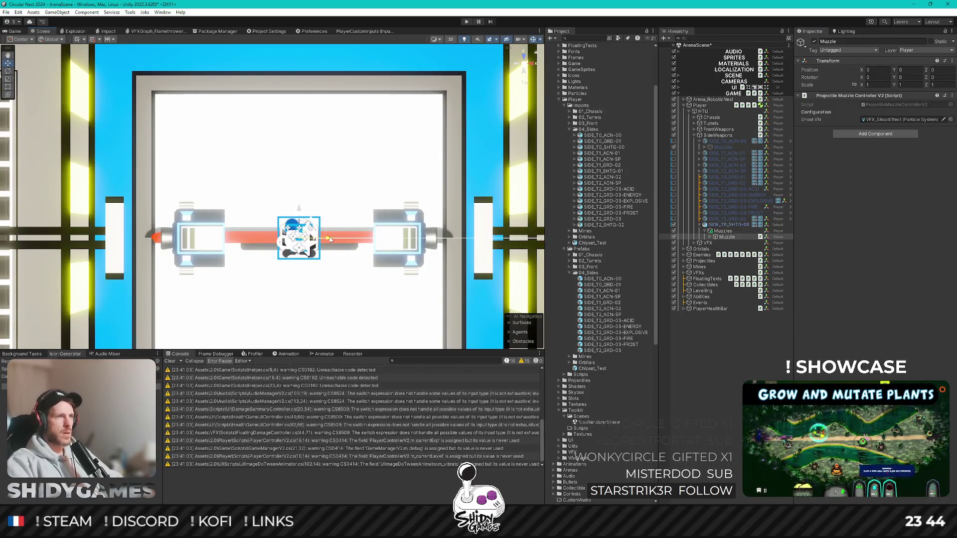
- Move the Muzzle to the right barrel tip at X 2.714 and rotate it to Y 90
left_click_drag(329, 238, 456, 243)
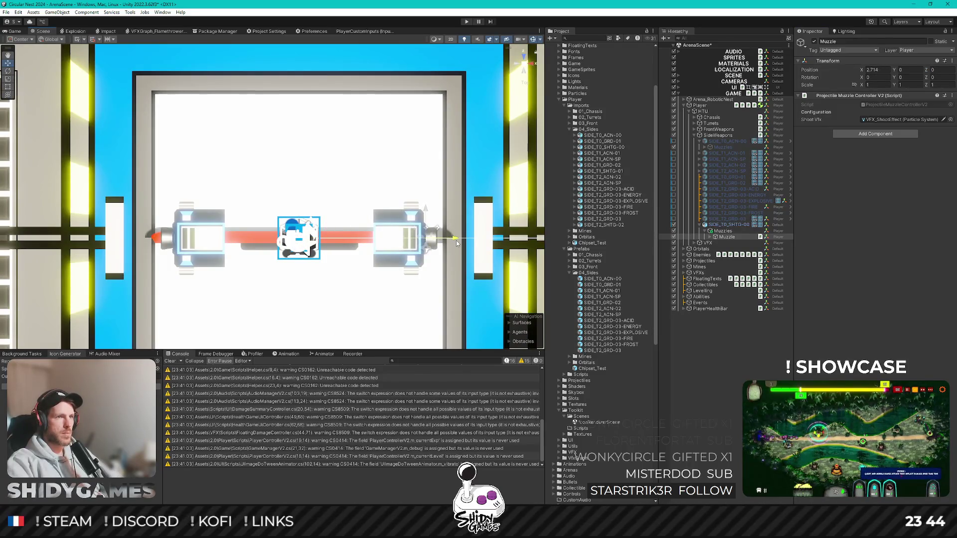
left_click(524, 74)
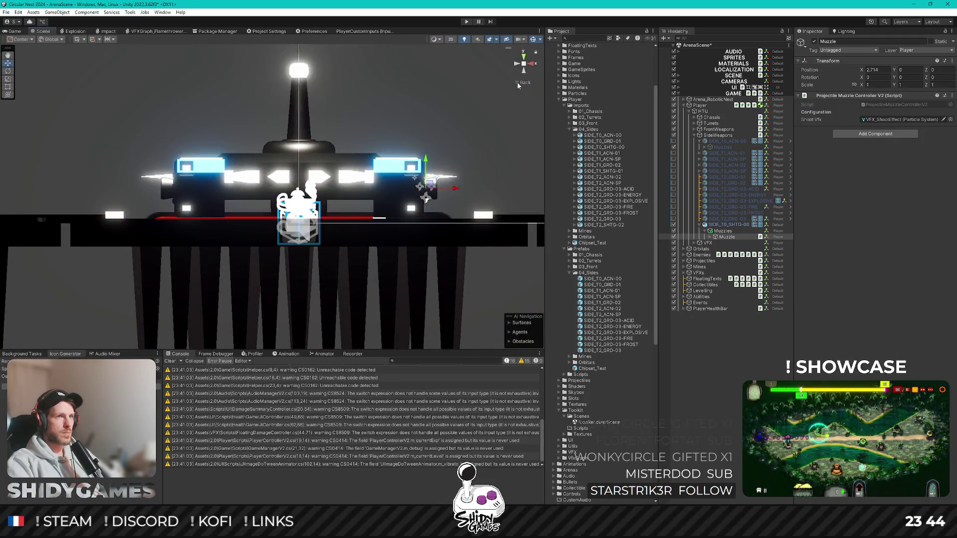
left_click(524, 57)
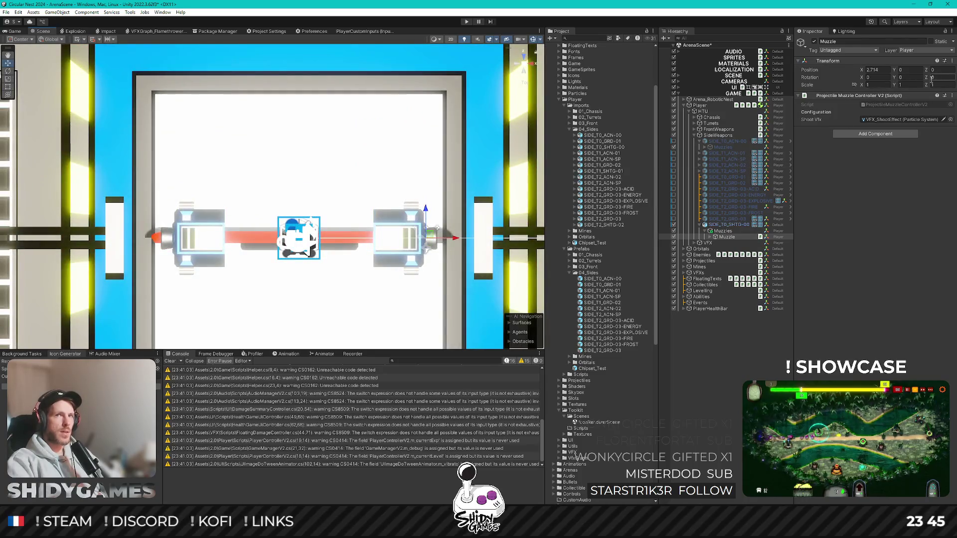
left_click(9, 71)
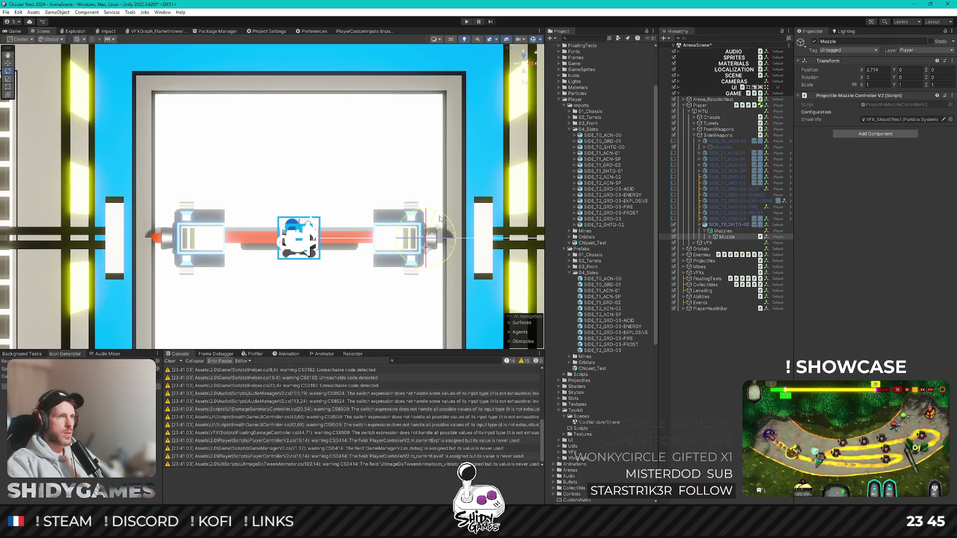
mouse_move(440, 218)
left_mouse_down()
mouse_move(474, 323)
mouse_move(501, 319)
mouse_move(482, 315)
left_mouse_up()
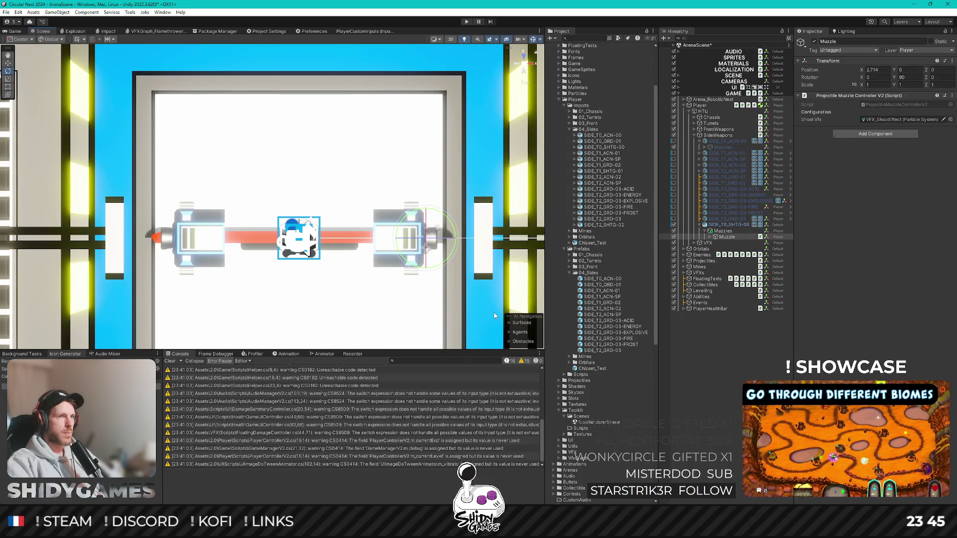
left_click(8, 62)
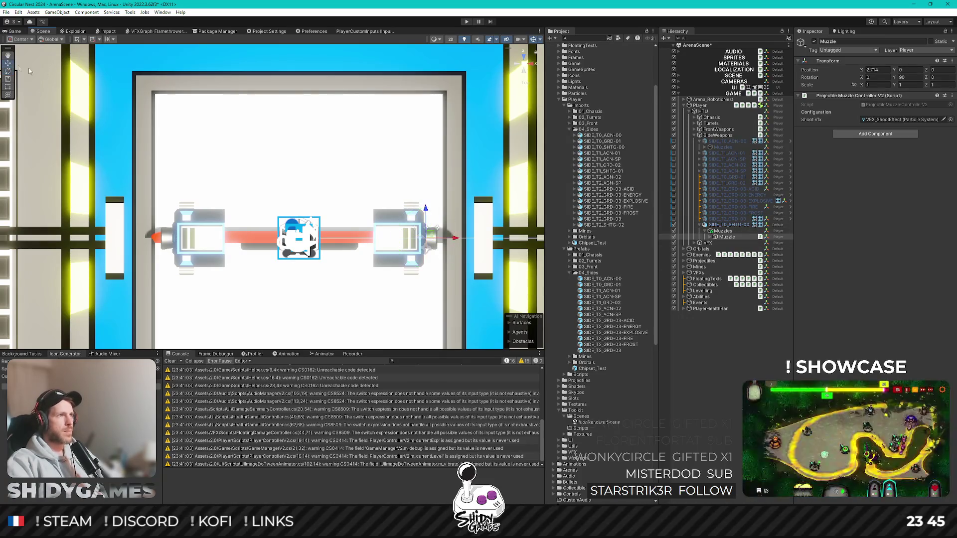
- Replay the shoot effect to verify its direction, then duplicate the Muzzle
left_click(734, 234)
left_click(739, 243)
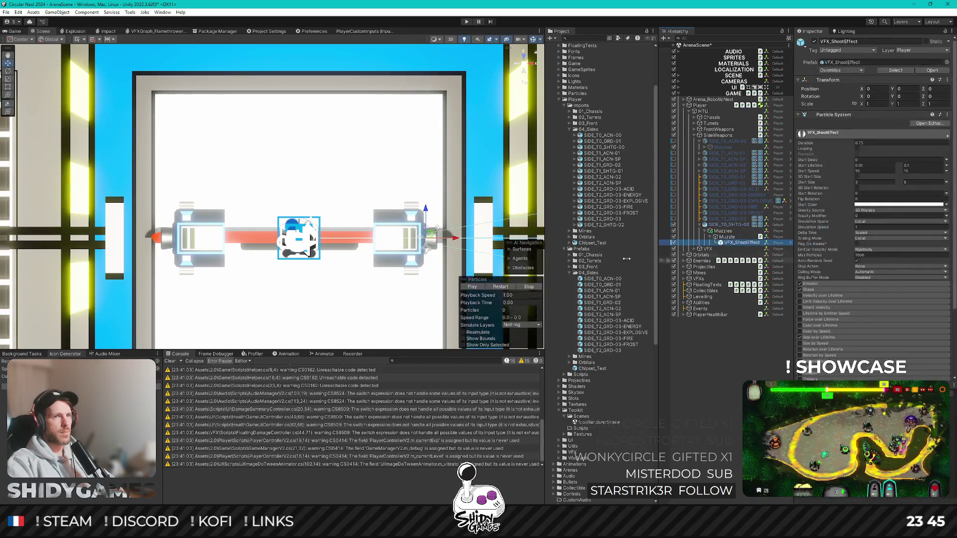
left_click(504, 288)
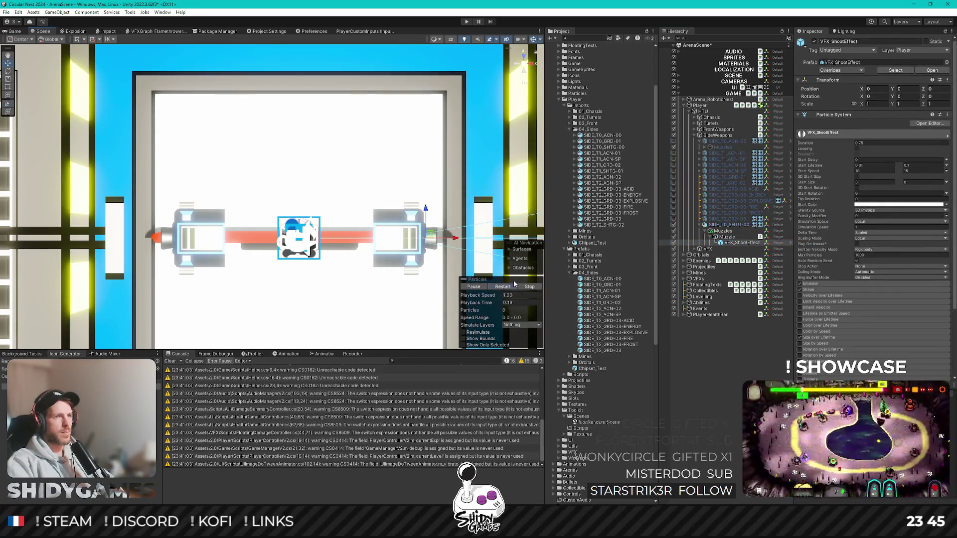
left_click(710, 237)
left_click(736, 238)
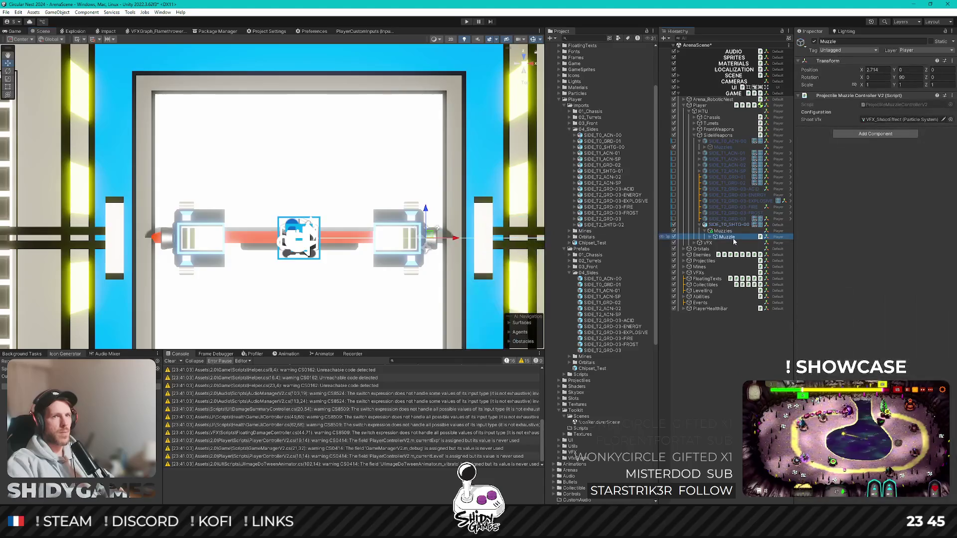
key("ctrl+d")
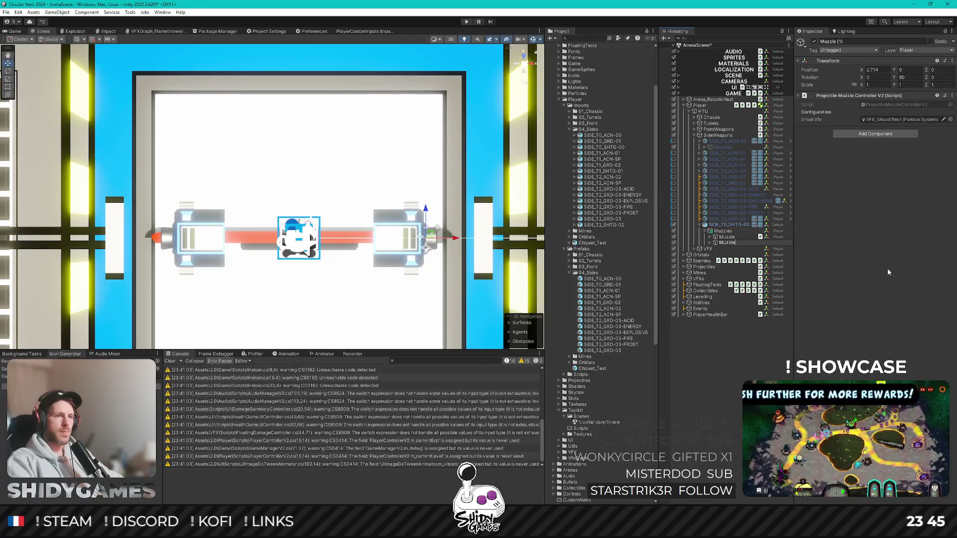
- Rename Muzzle (1) to Muzzle and place it at X -2.714 with Y rotation -90
key("Return")
left_click(890, 70)
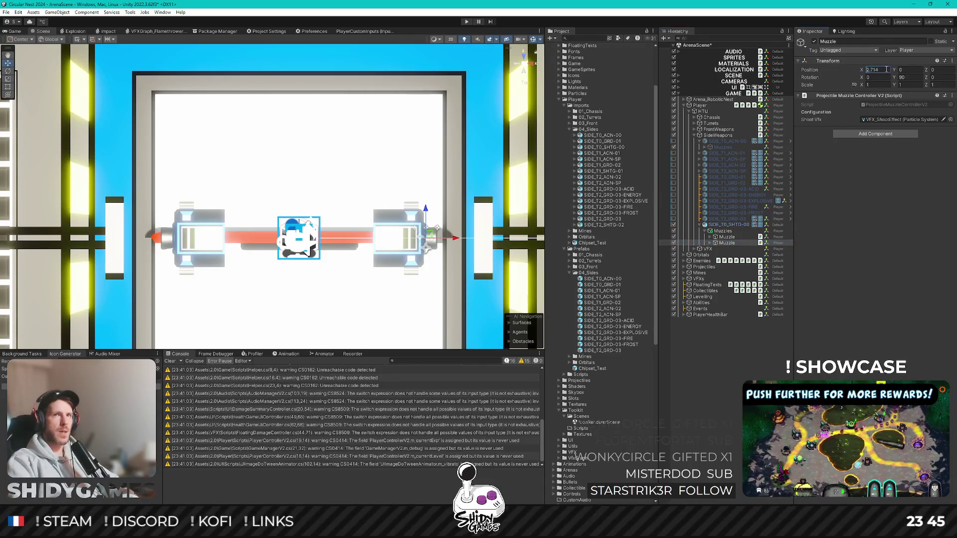
type("-")
left_click(914, 77)
type("-90")
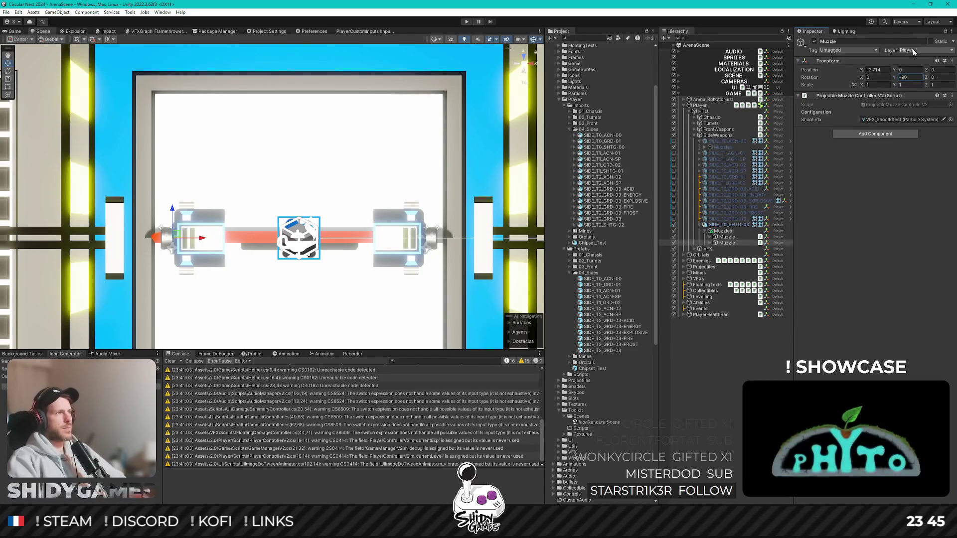
left_click(858, 229)
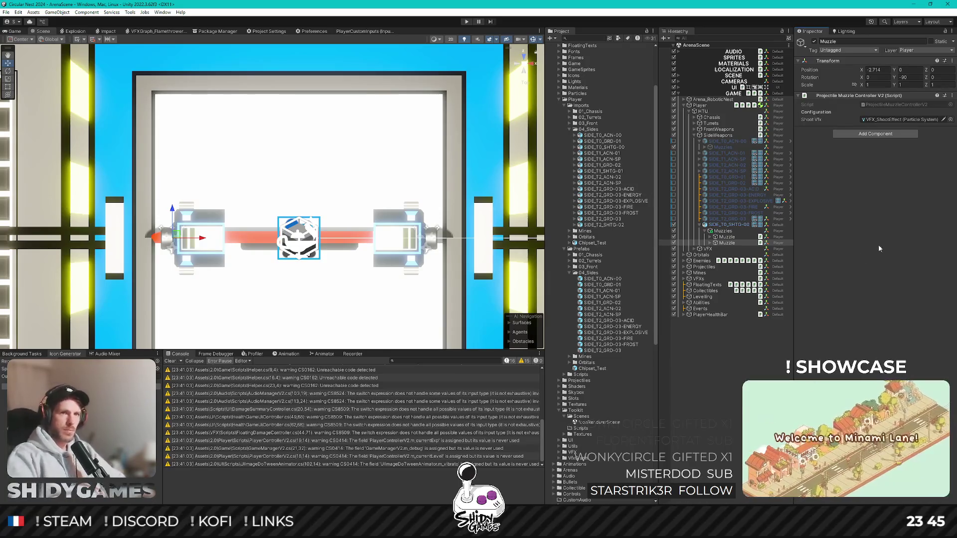
- Put SIDE_T0_SHTG-00 on the Player layer for the object only, and save it as a prefab in 04_Sides
left_click(722, 226)
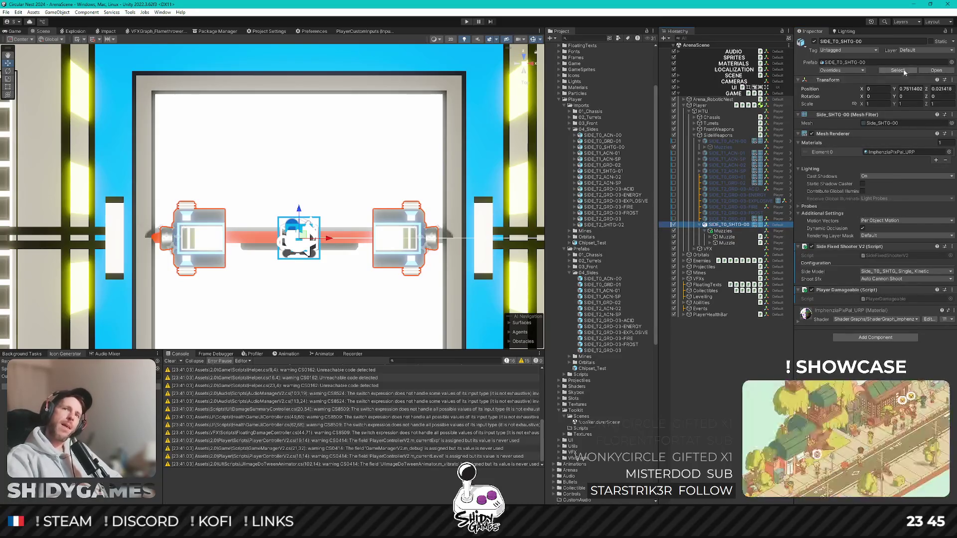
left_click(924, 50)
left_click(916, 108)
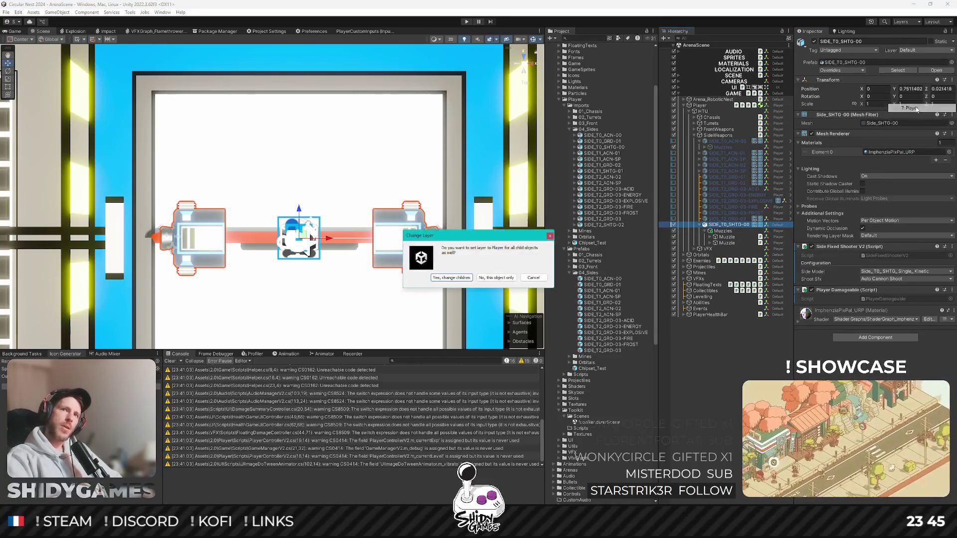
left_click(511, 279)
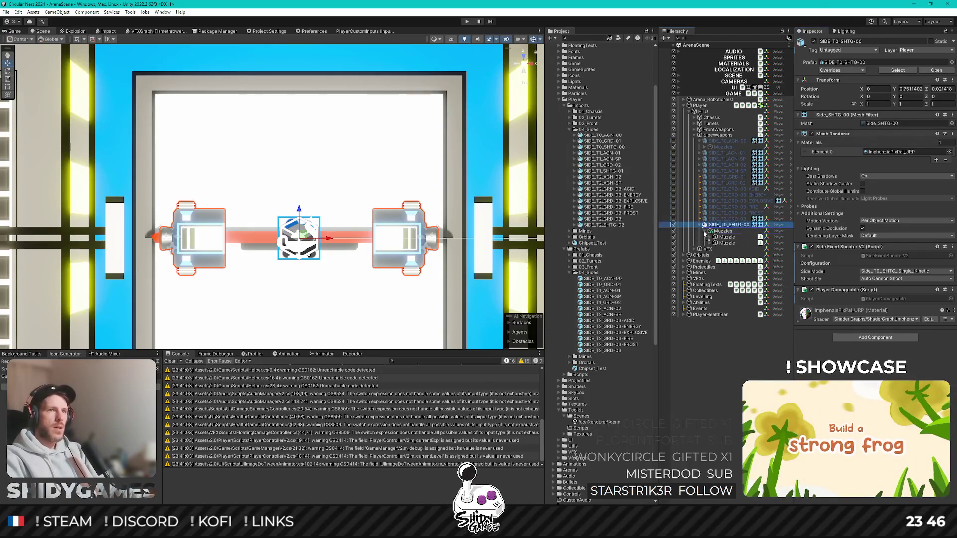
left_click_drag(606, 277, 606, 274)
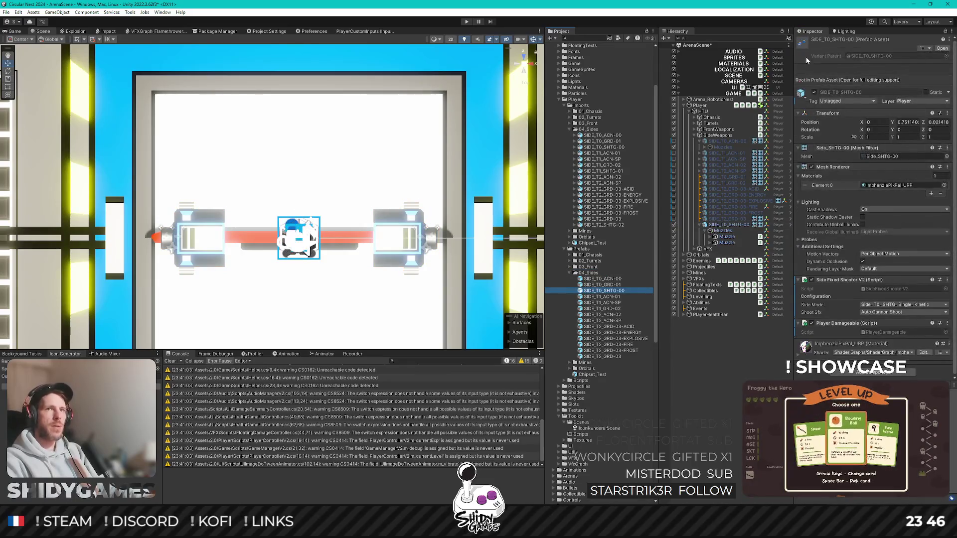
- Deactivate and collapse SIDE_T0_SHTG-00 in the Hierarchy, then bring Rider to the front
left_click(730, 224)
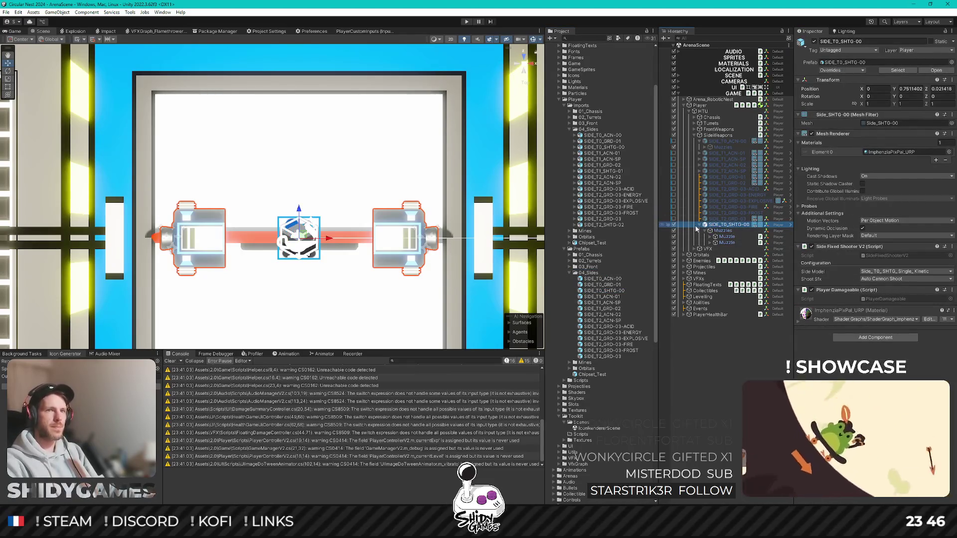
left_click(674, 224)
left_click(700, 224)
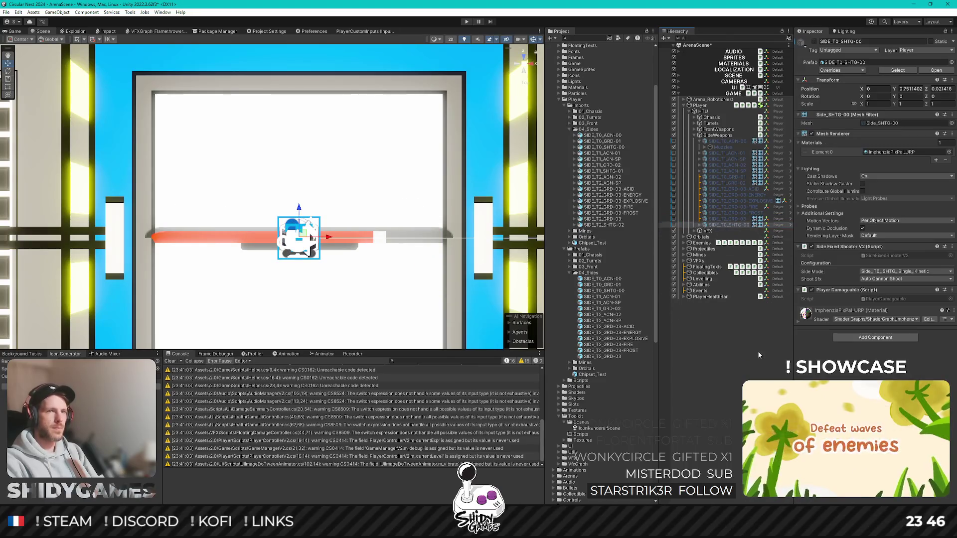
left_click(714, 226, "ctrl")
left_click(723, 224)
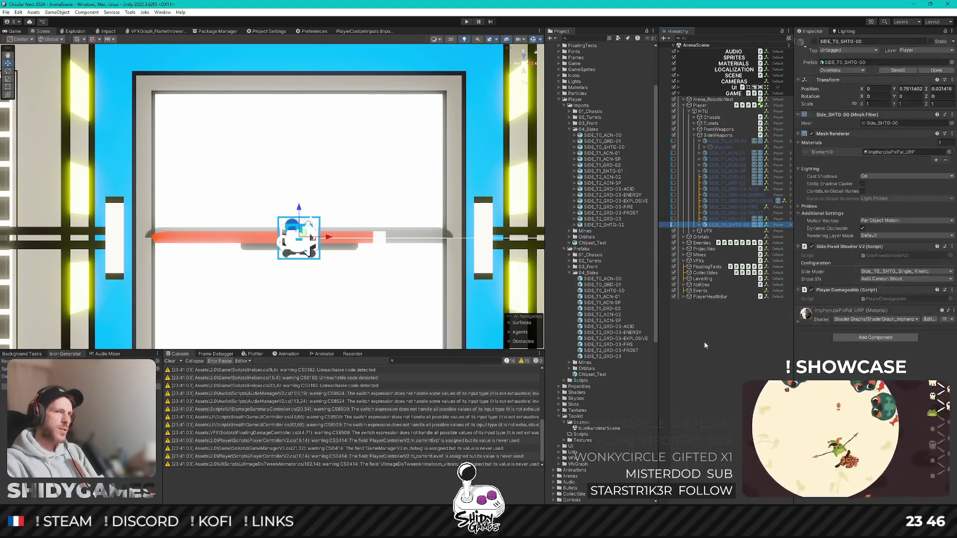
left_click(723, 224, "ctrl")
key("alt+Tab")
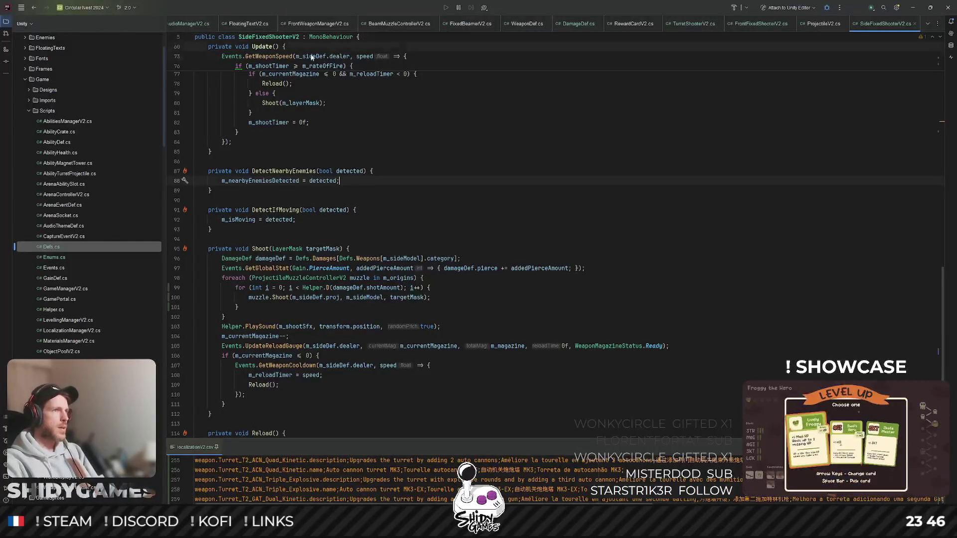
- In Defs.cs, delete the commented-out Cannon definitions and the leftover blank line
scroll(242, 53, "up", 4)
scroll(184, 25, "up", 5)
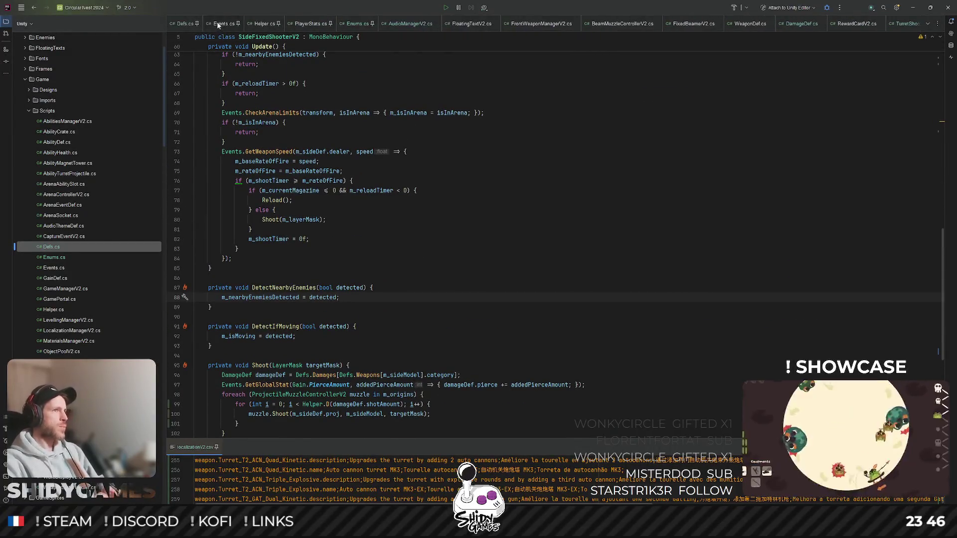
left_click(183, 25)
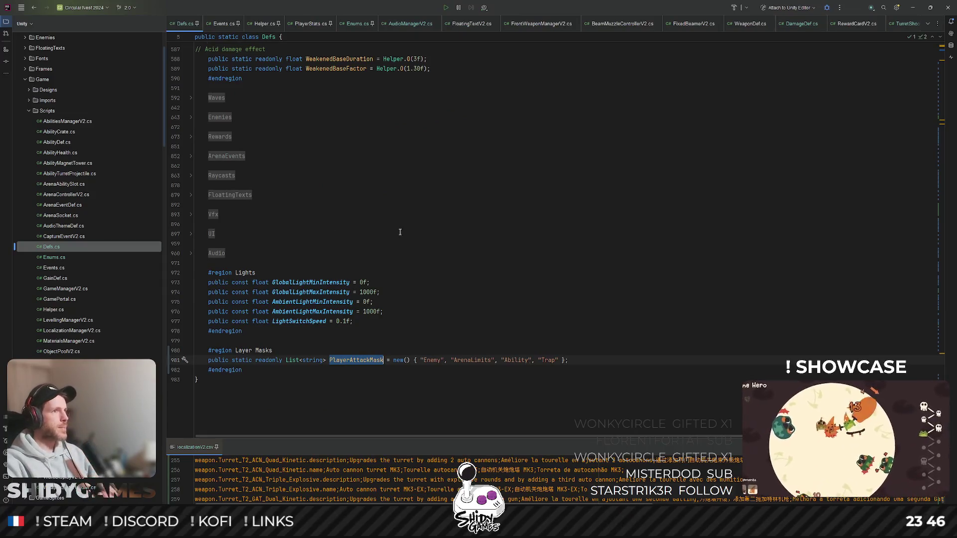
scroll(379, 234, "up", 3)
scroll(339, 237, "up", 20)
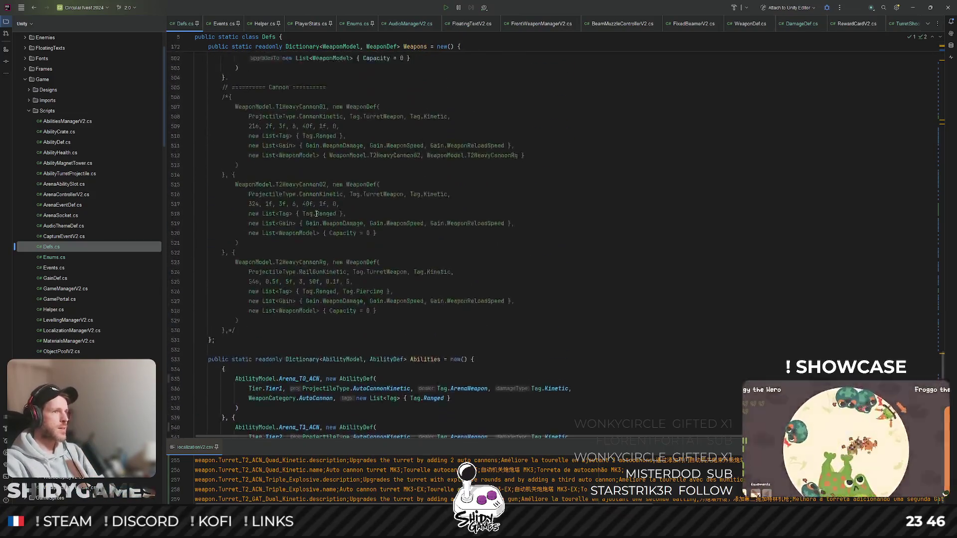
scroll(290, 291, "down", 7)
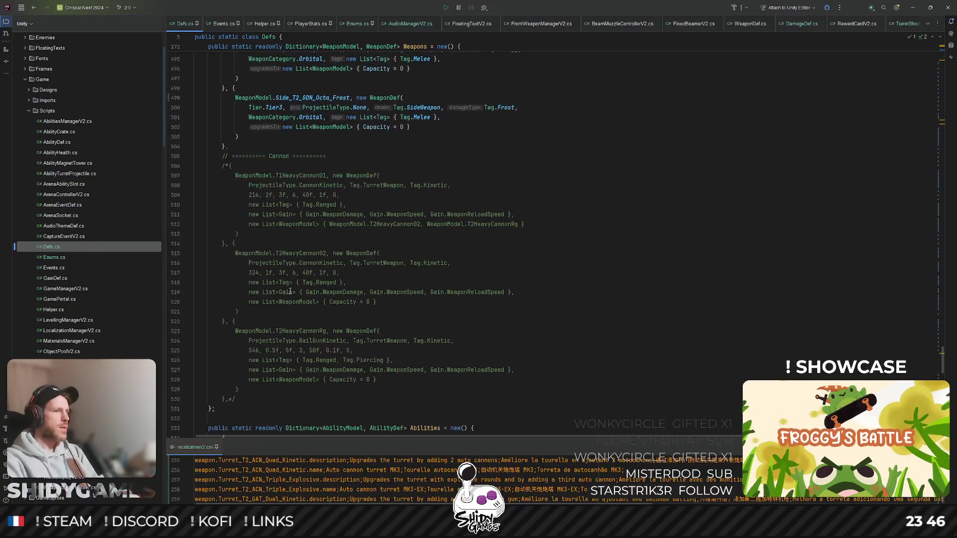
left_click_drag(233, 402, 227, 148)
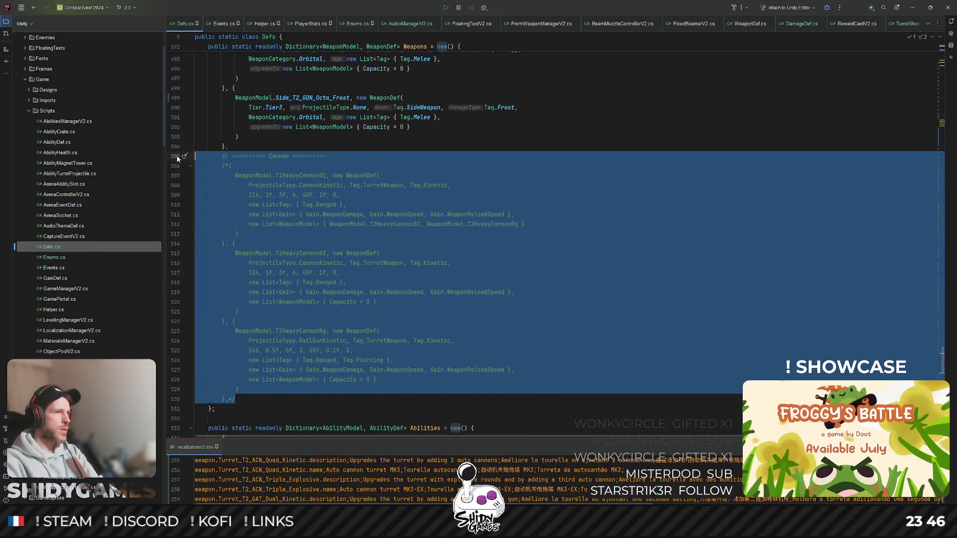
key("BackSpace")
key("BackSpace")
left_click(403, 97)
- Select and copy the Front Shotgun weapon definition block
scroll(449, 199, "up", 7)
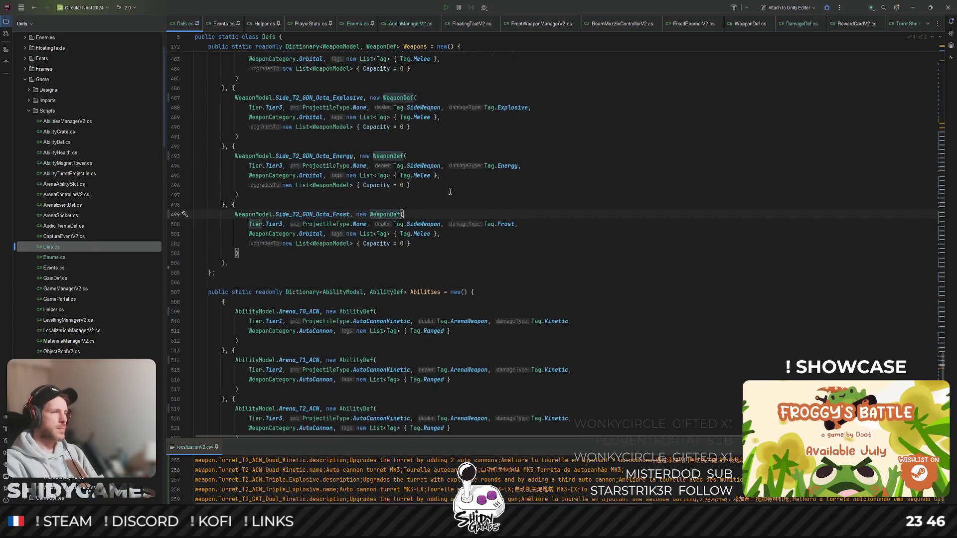
scroll(449, 199, "up", 12)
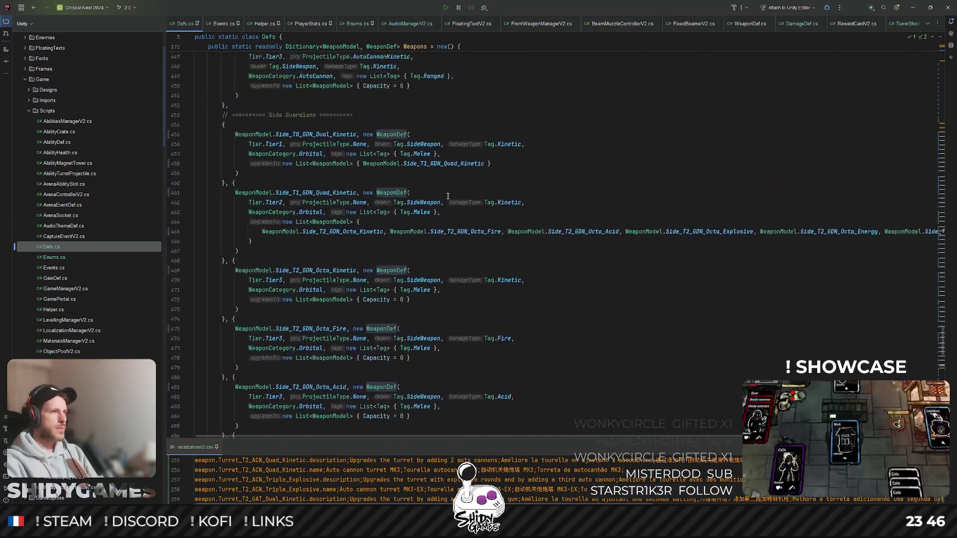
scroll(447, 194, "up", 12)
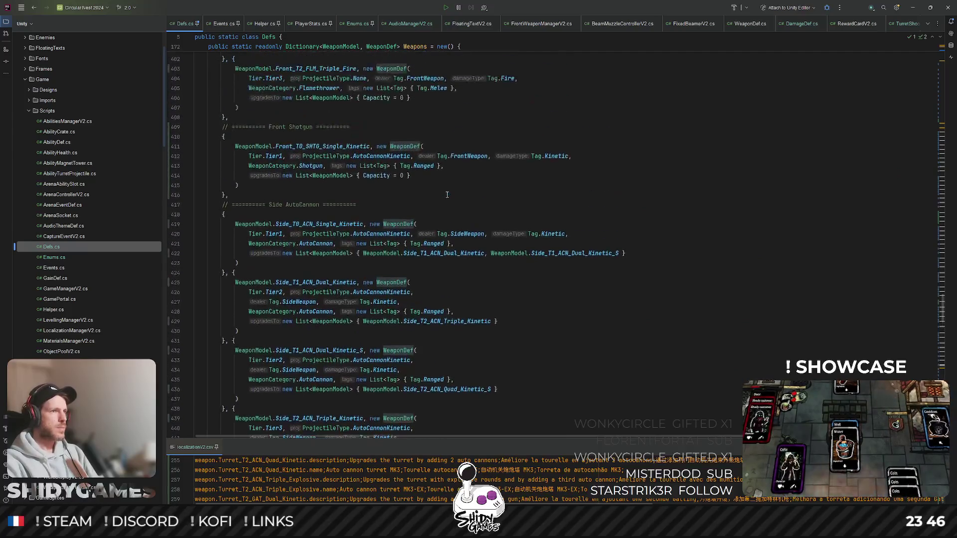
scroll(447, 194, "up", 5)
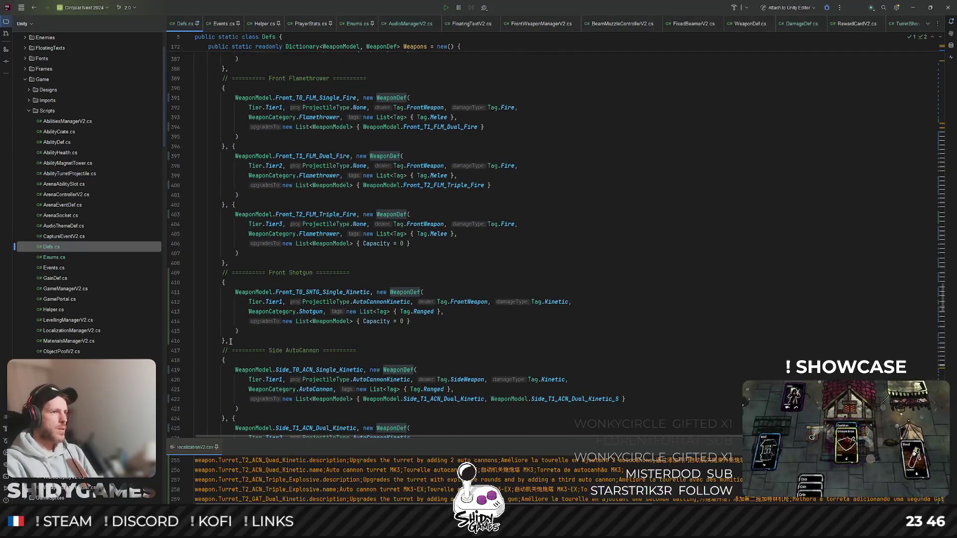
mouse_move(235, 342)
left_mouse_down()
mouse_move(187, 289)
mouse_move(187, 274)
left_mouse_up()
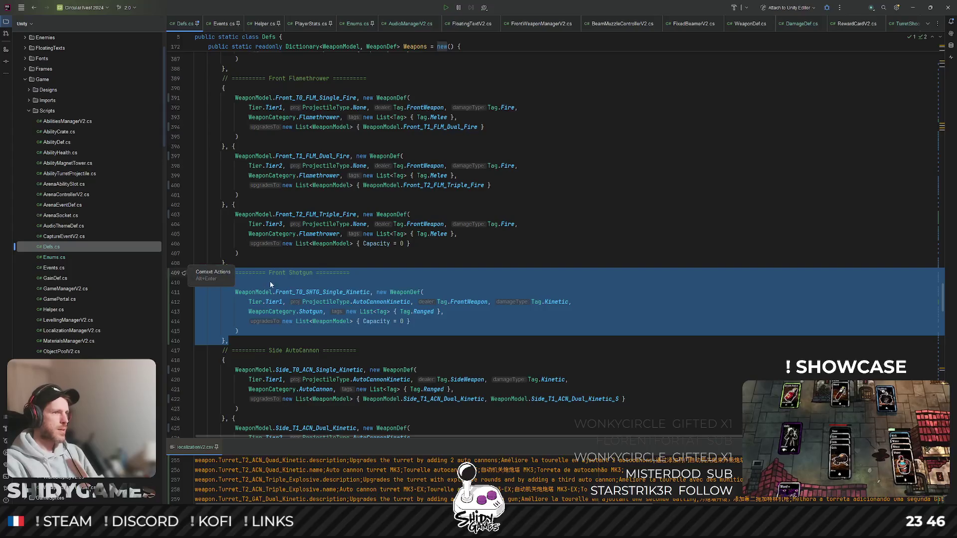
scroll(352, 282, "down", 20)
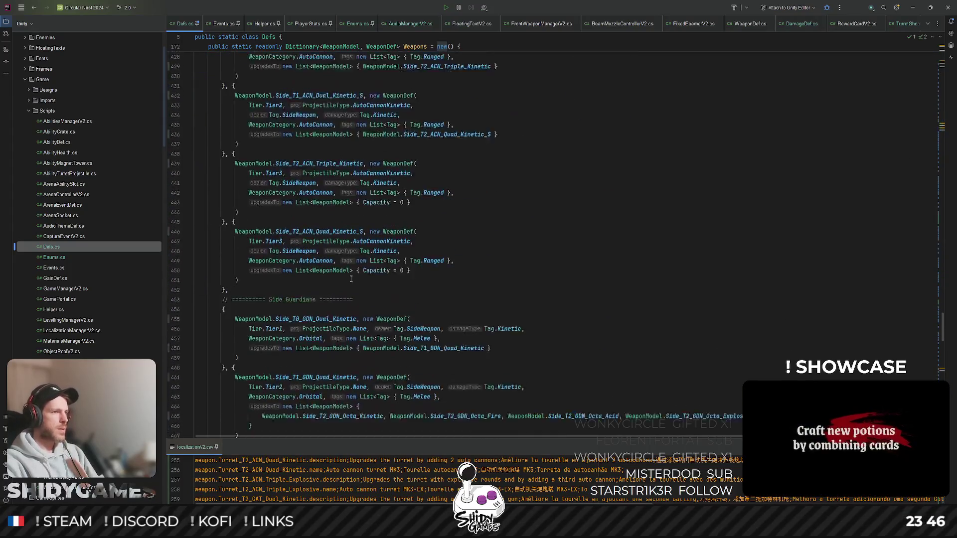
scroll(280, 304, "down", 12)
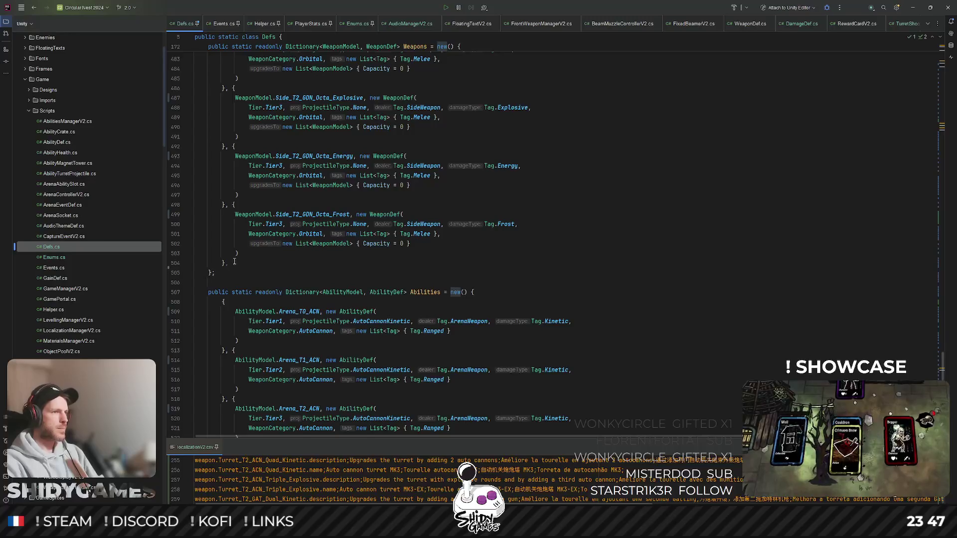
- Paste the shotgun block after the last weapon as Side Shotgun 'Side_T0_SHTG_Single_Kinetic', then return to Unity
key("Return")
key("ctrl+v")
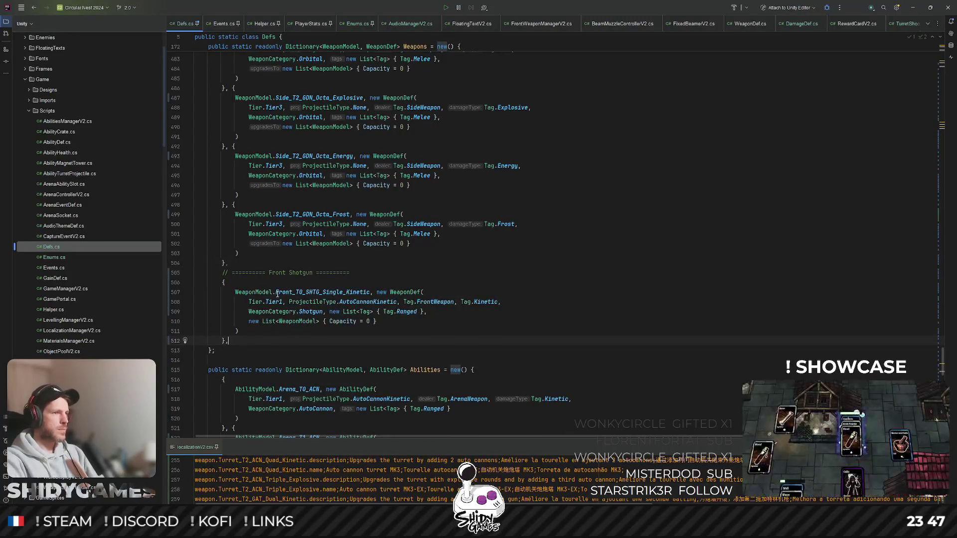
double_click(278, 273)
type("Side")
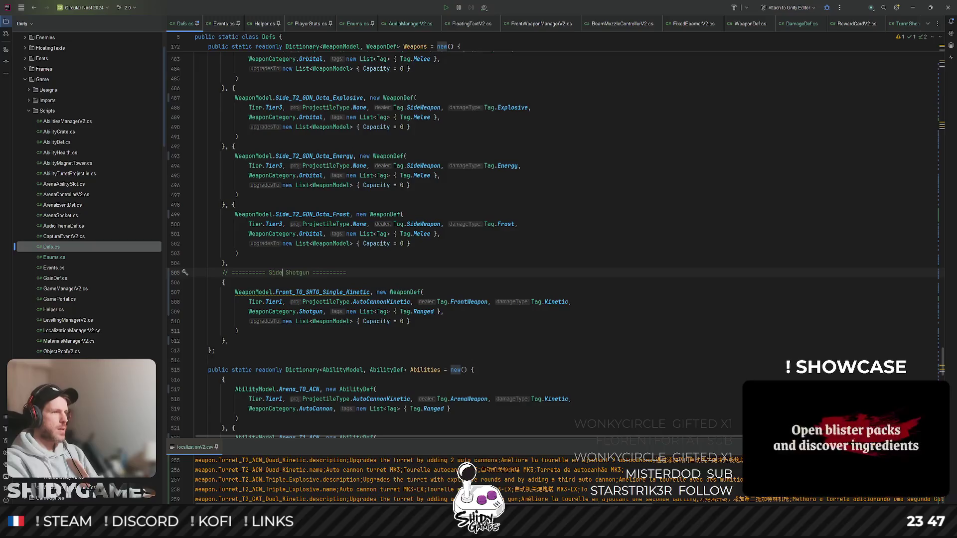
double_click(292, 293)
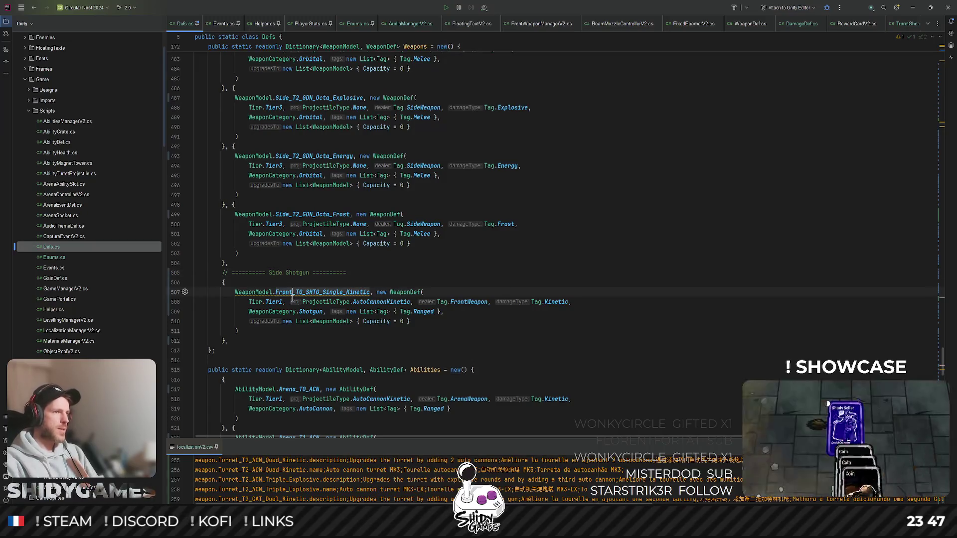
type("Side")
key("Escape")
key("End")
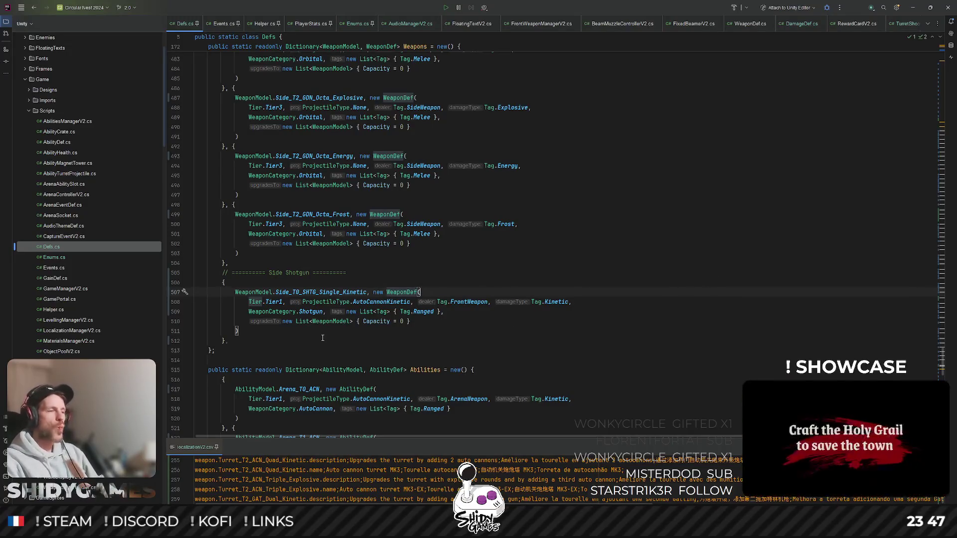
key("alt+Tab")
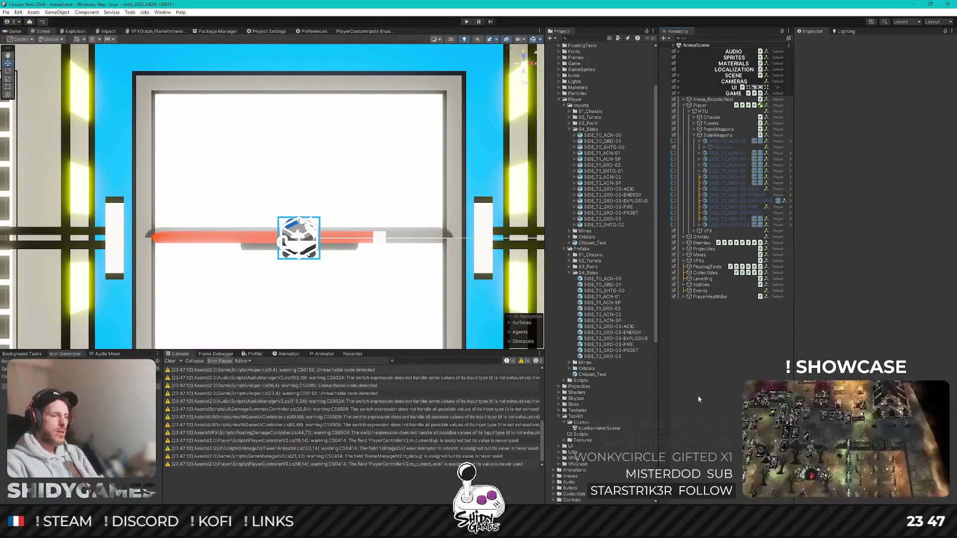
- In the Game view, set Player's Side Weapon To Load to Side_T0_SHTG_Single_Kinetic and save the scene
left_click(24, 30)
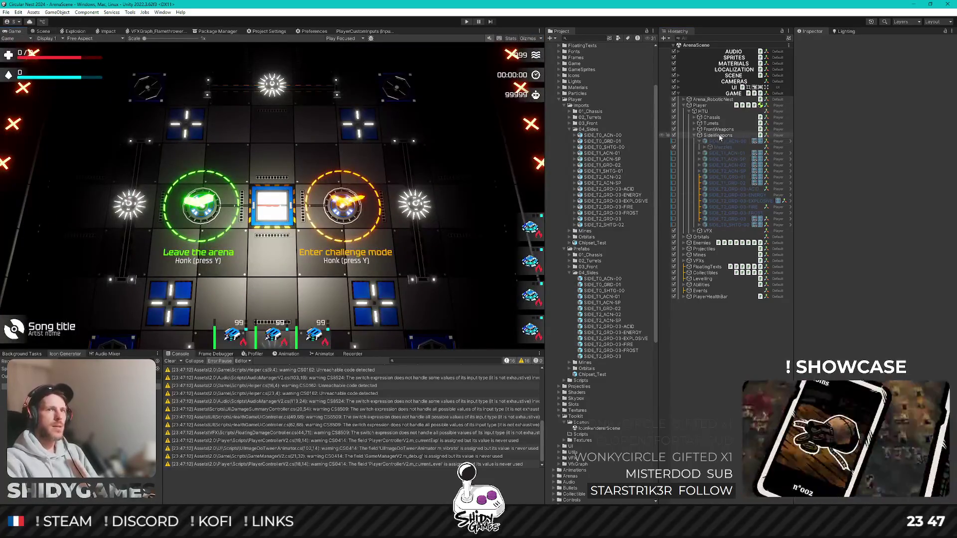
left_click(700, 105)
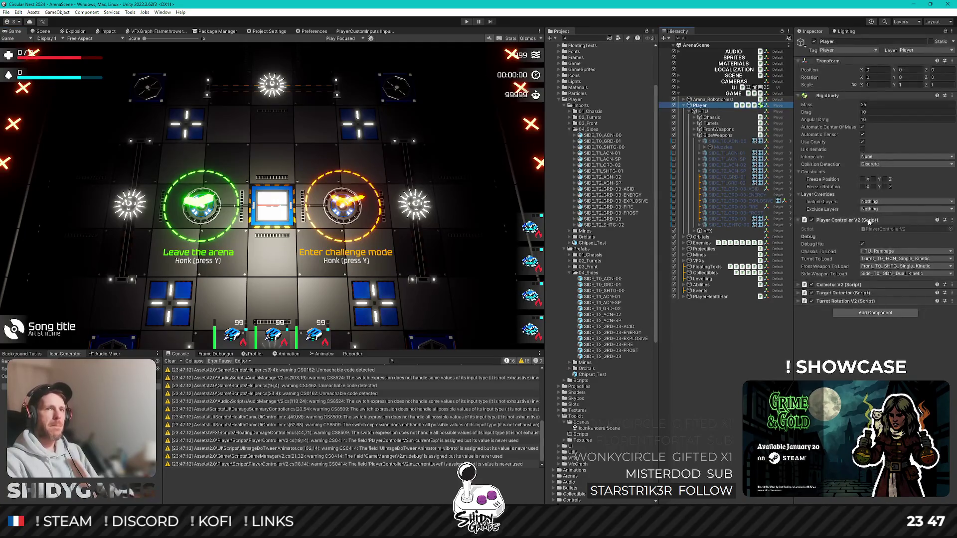
left_click(888, 273)
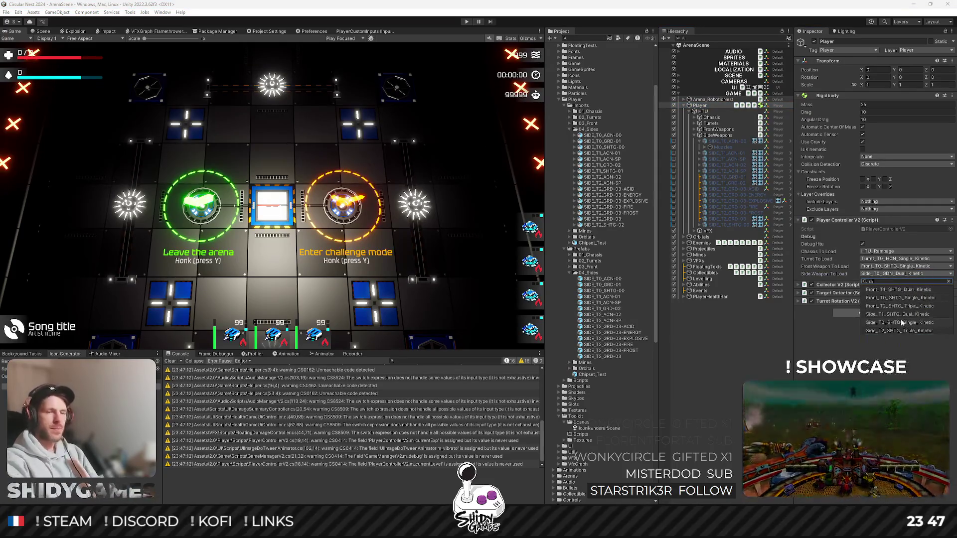
left_click(894, 366)
key("ctrl+s")
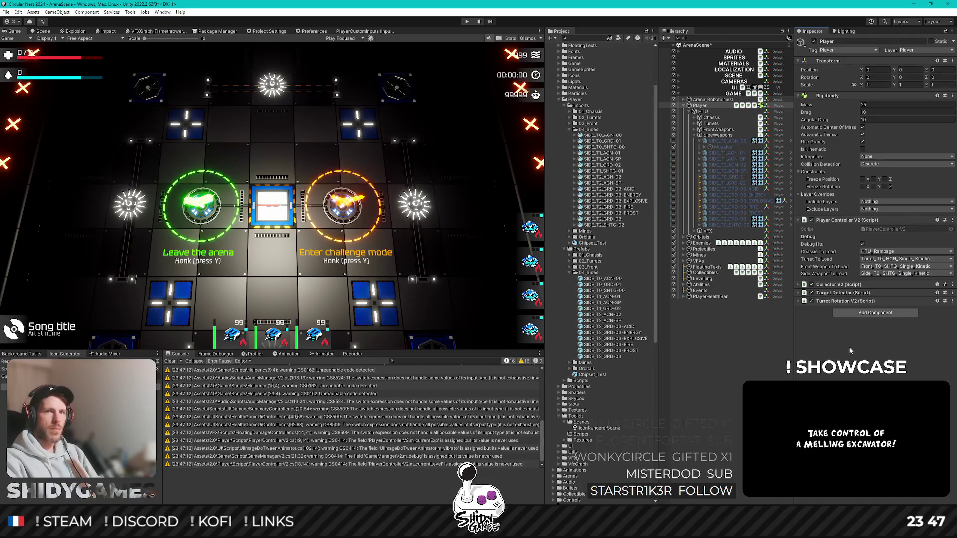
- Enter Play mode to test the player with the new side shotgun
left_click(466, 22)
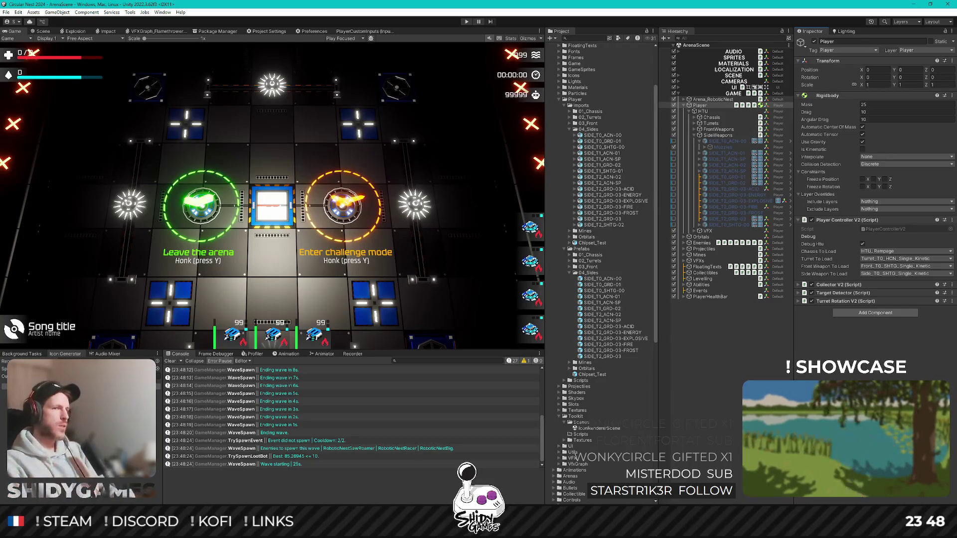
left_click(672, 460)
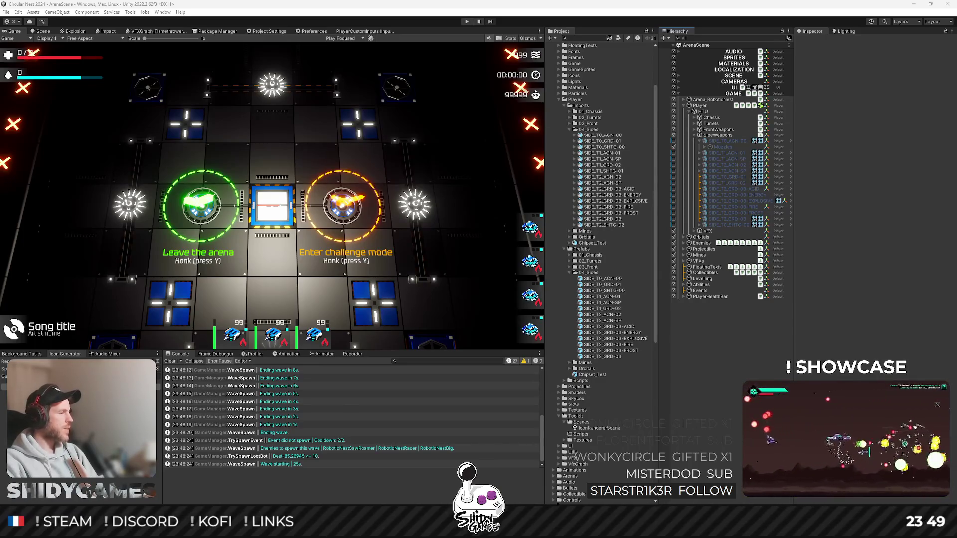
key("alt+Tab")
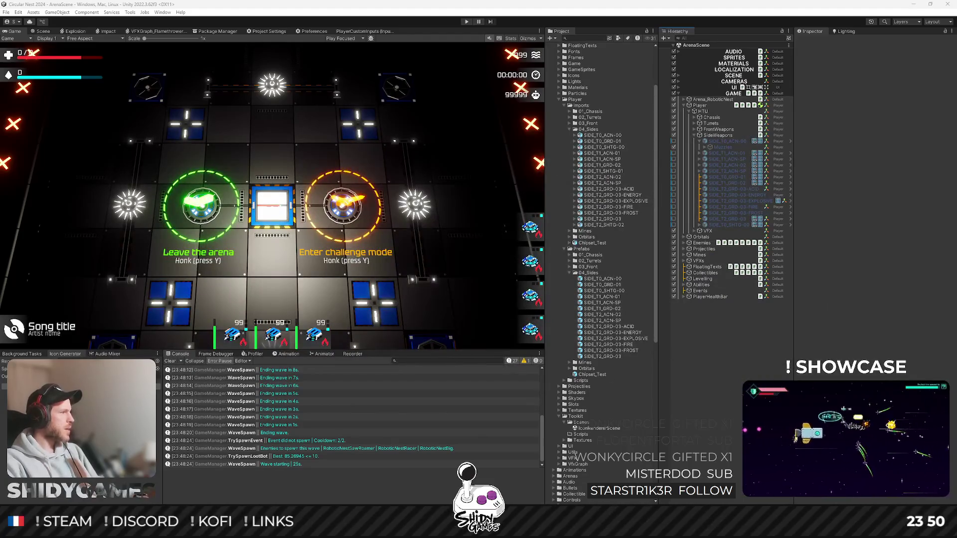